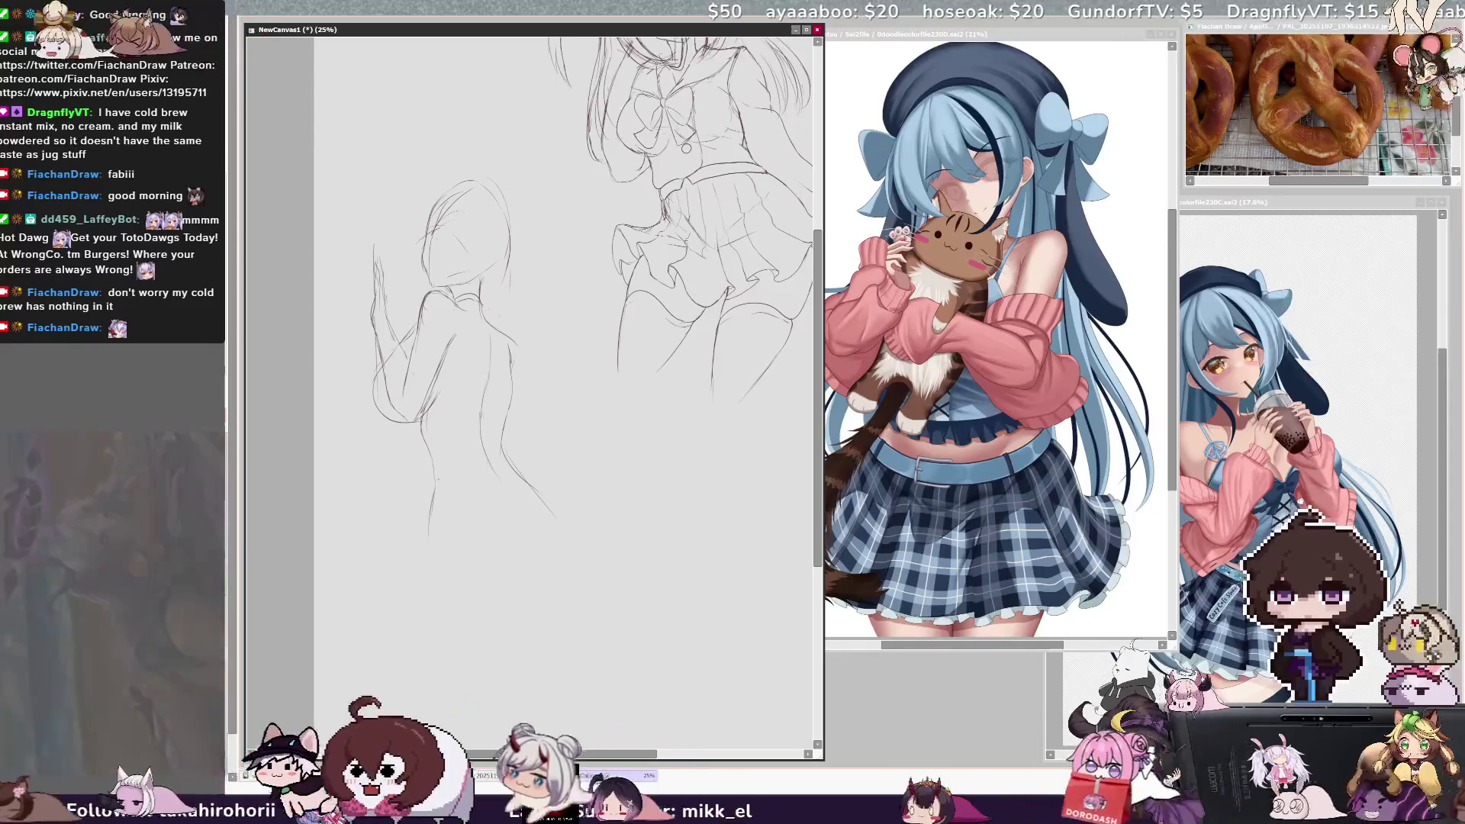
Step: Draw hip curves on the back-view girl and mirror the view to check proportions
left_click_drag(439, 461, 496, 492)
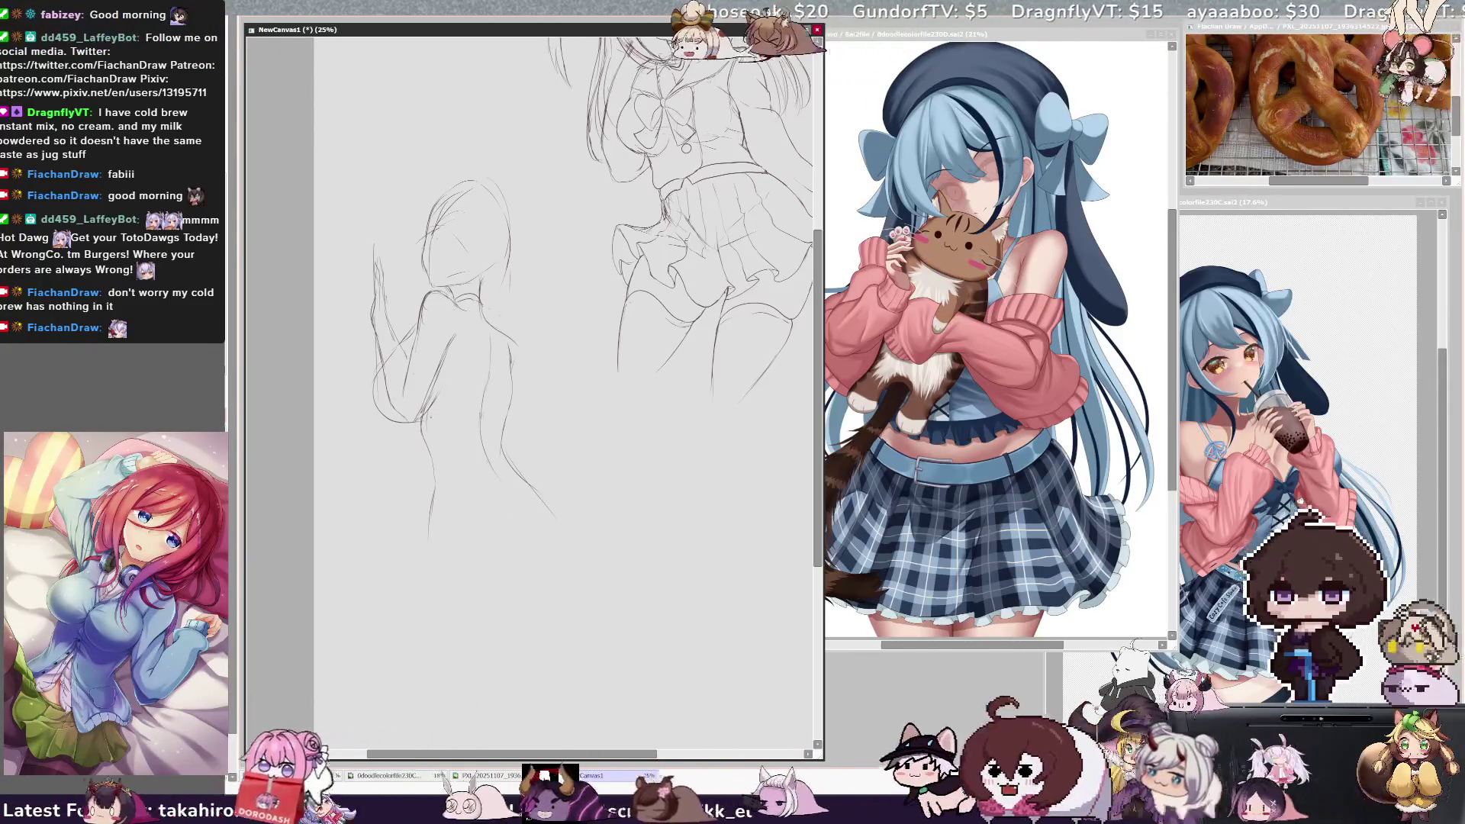
left_click_drag(435, 482, 502, 494)
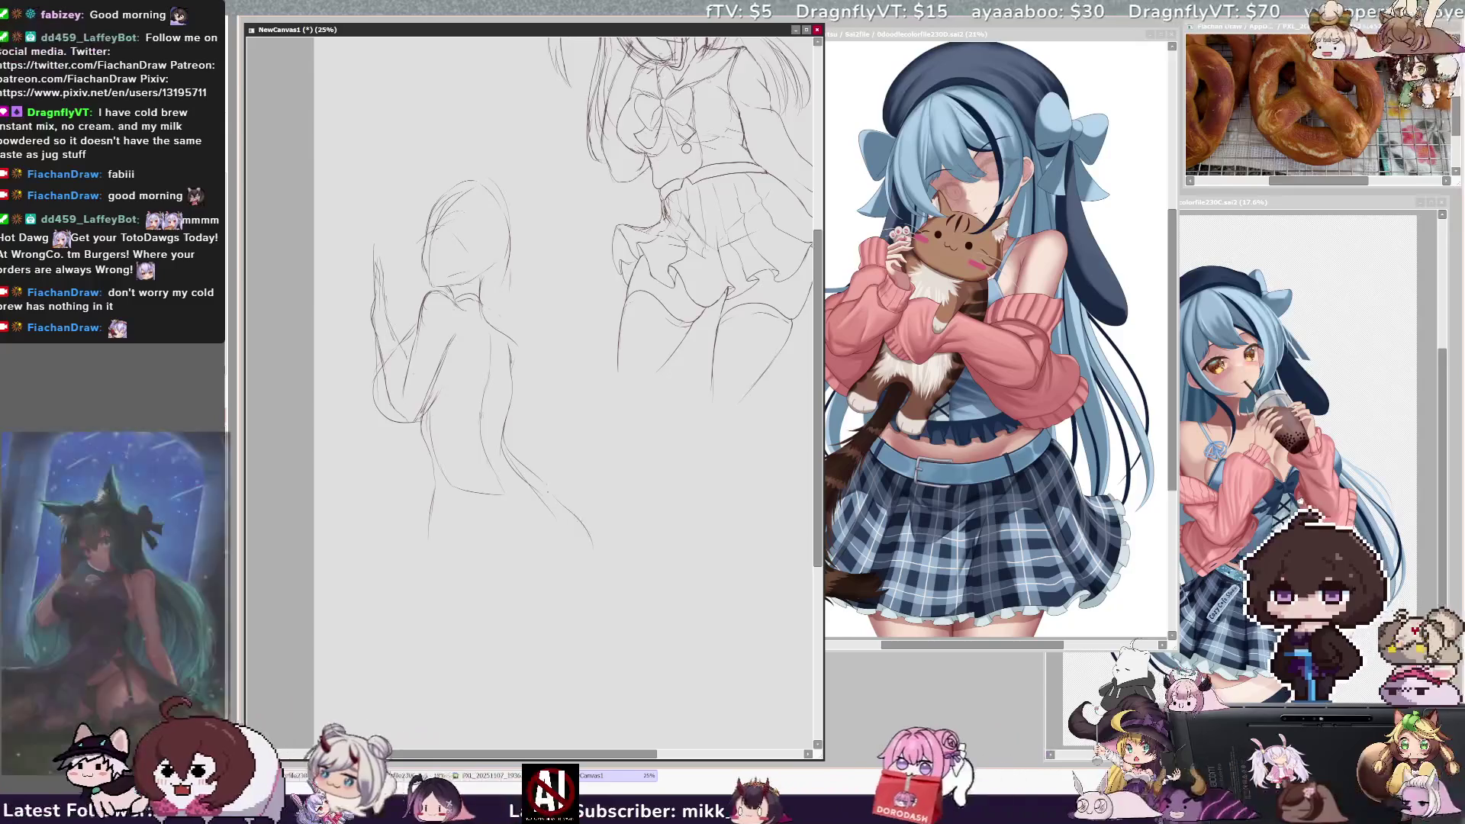
key("h")
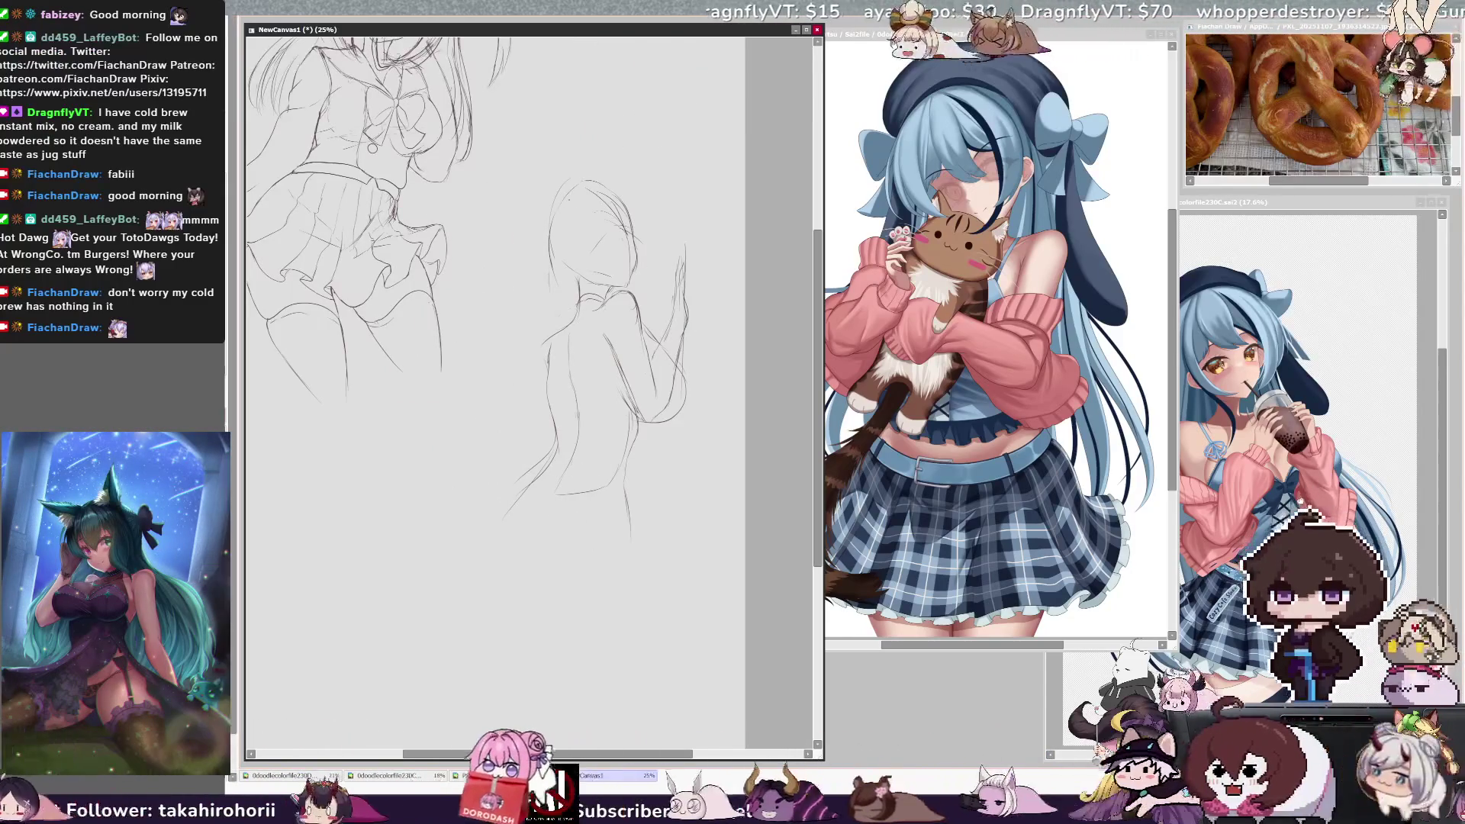
key("h")
Step: Refine the head outline and sketch both bunny ears, undoing stray strokes
mouse_move(473, 174)
left_mouse_down()
mouse_move(432, 197)
mouse_move(404, 244)
left_mouse_up()
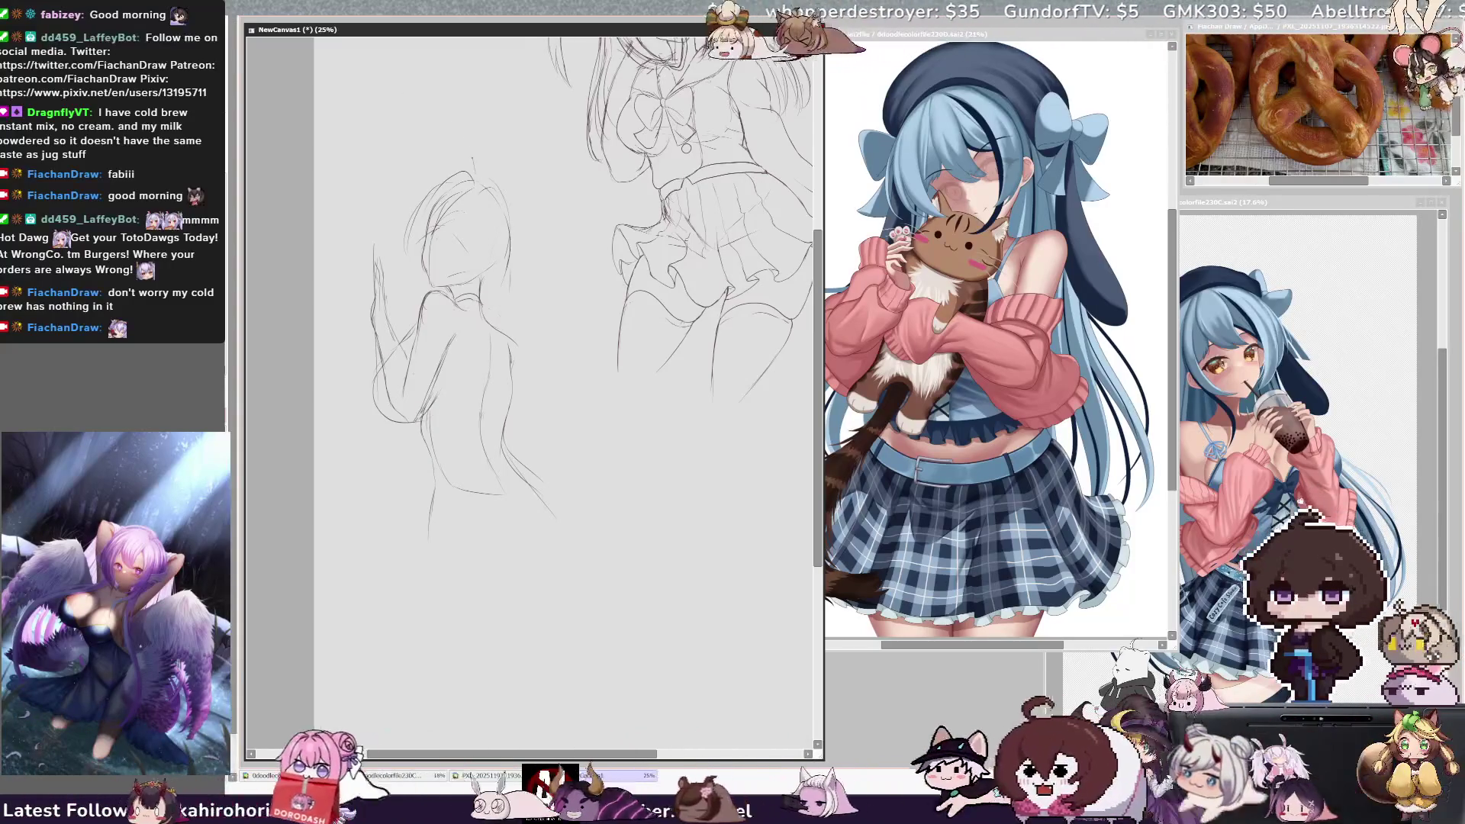
left_click_drag(396, 107, 412, 90)
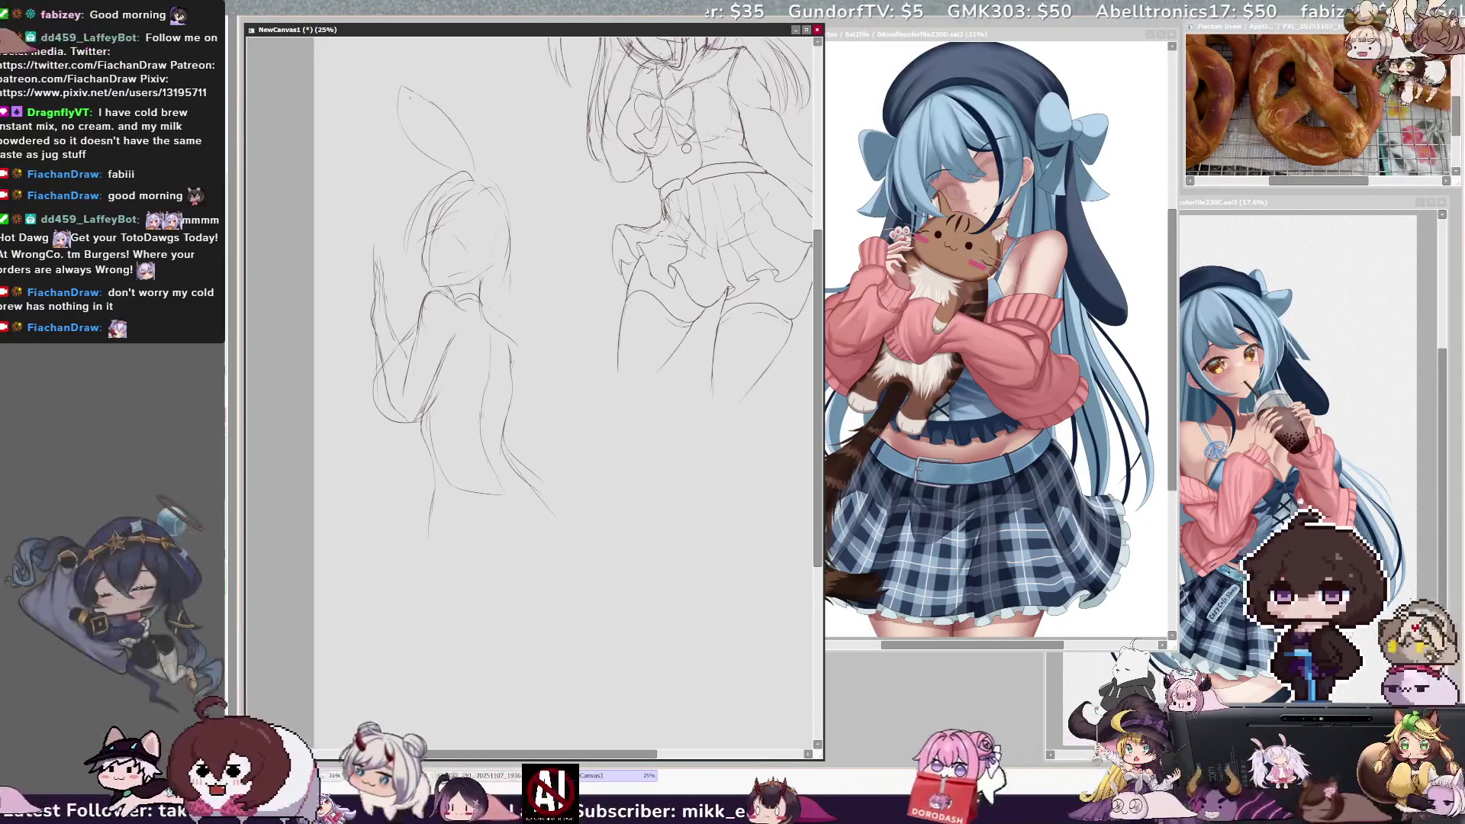
key("ctrl+z")
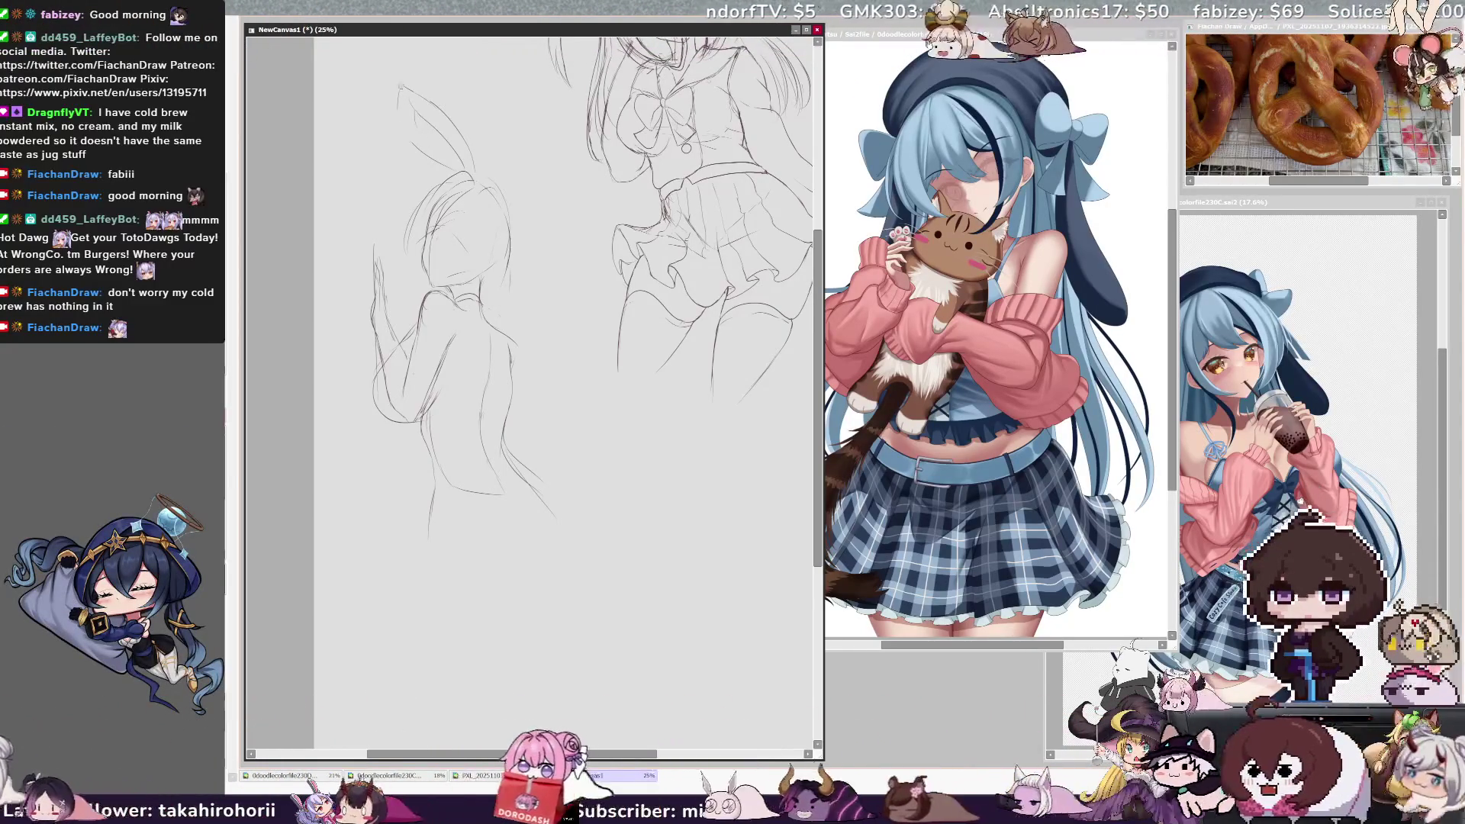
key("ctrl+z")
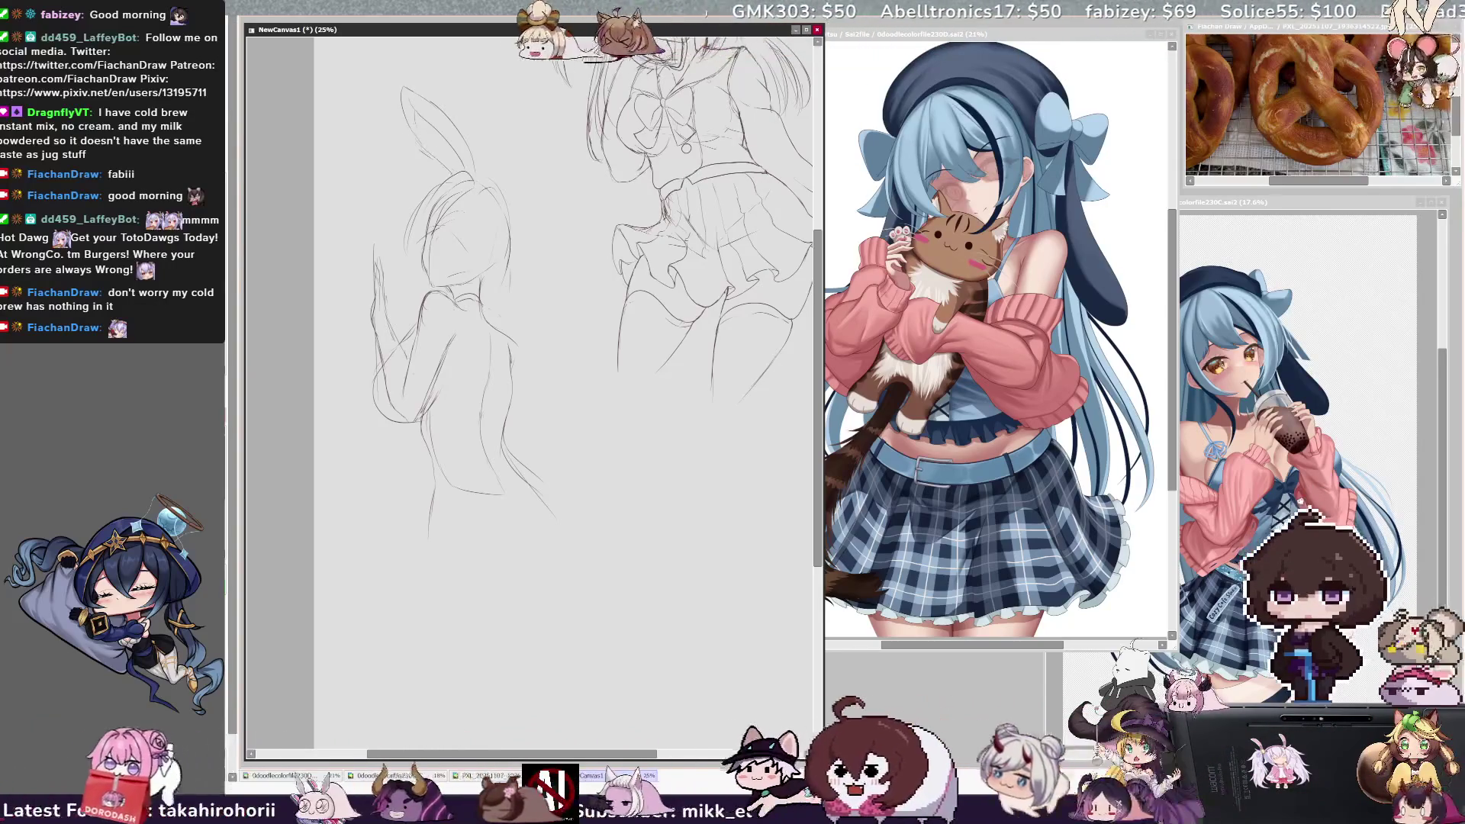
left_click_drag(537, 161, 516, 221)
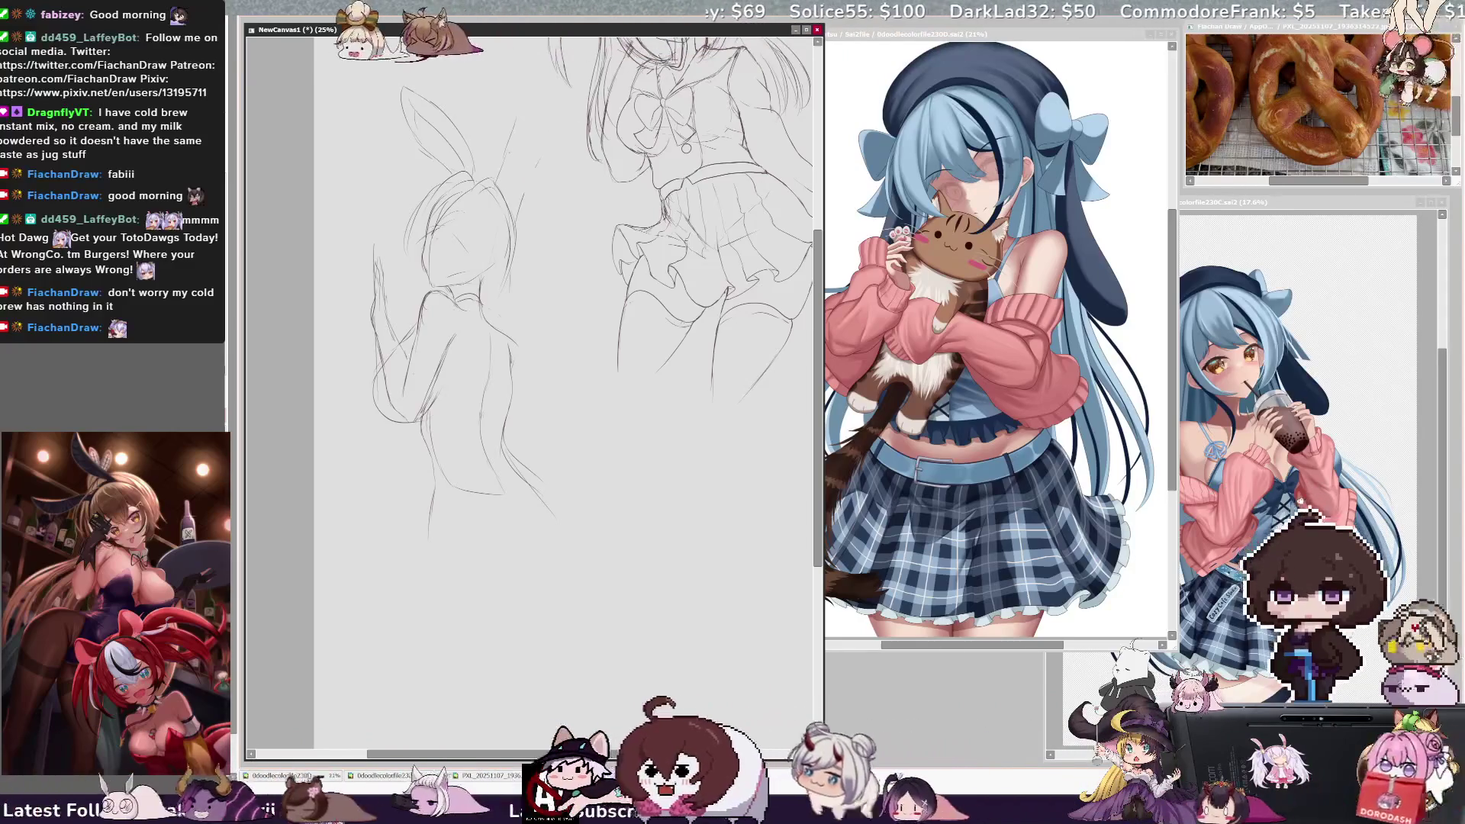
left_click_drag(515, 95, 527, 187)
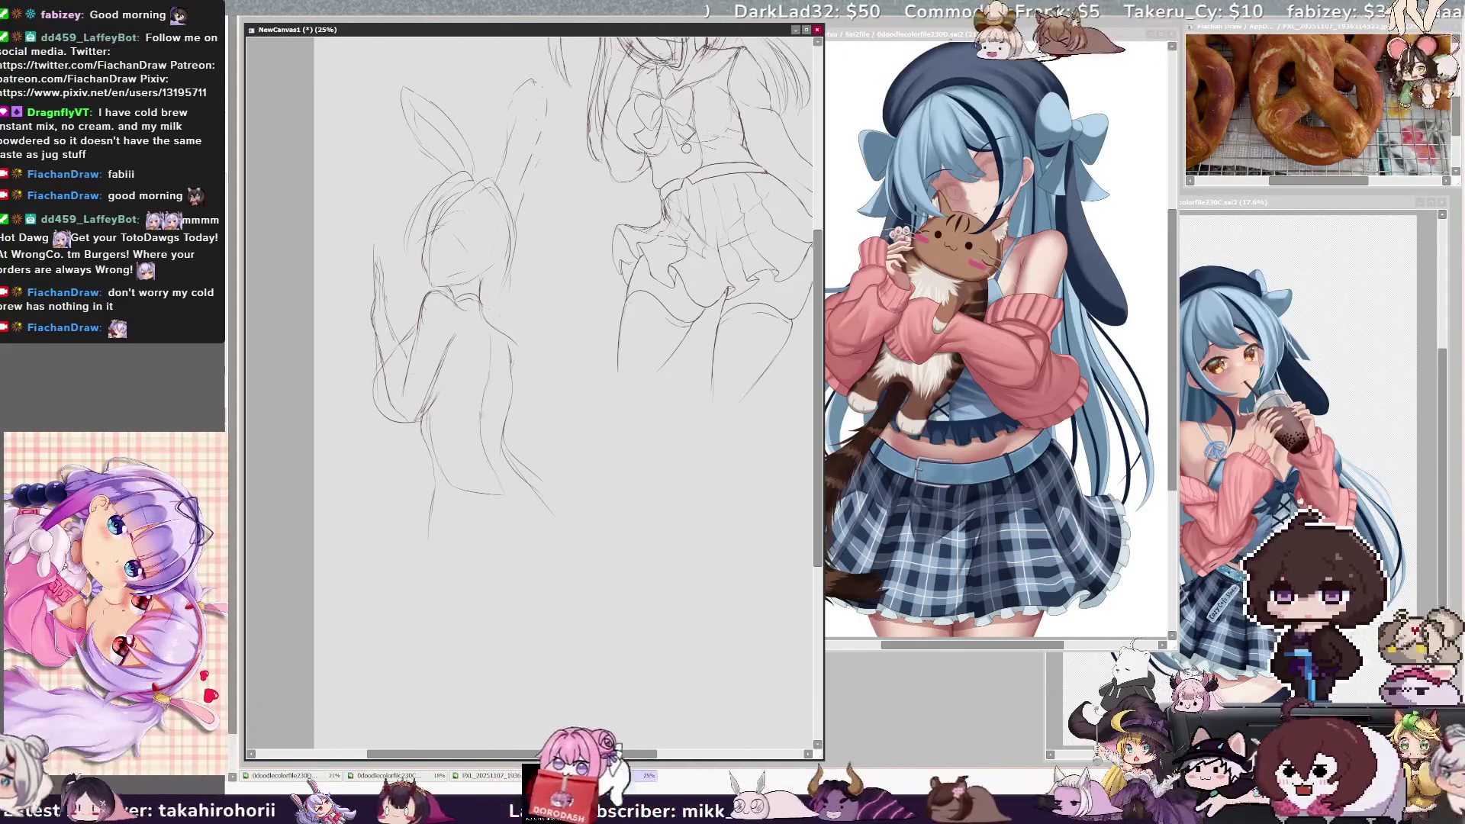
mouse_move(506, 110)
left_mouse_down()
mouse_move(504, 181)
mouse_move(520, 198)
mouse_move(456, 207)
mouse_move(469, 174)
left_mouse_up()
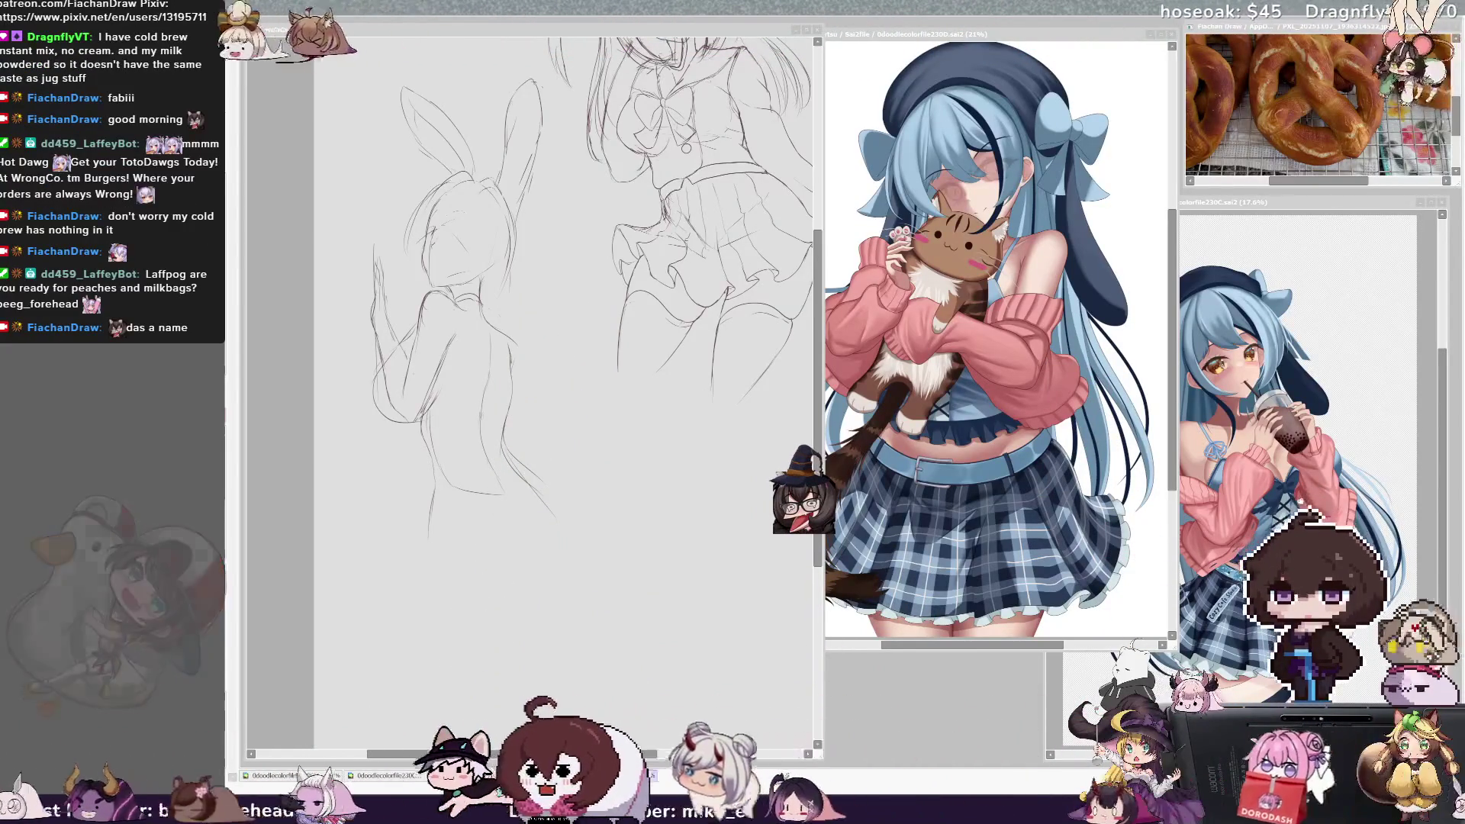
Step: Add strokes to the bunny girl's head and refine it in a mirrored view, then unflip
left_click(496, 205)
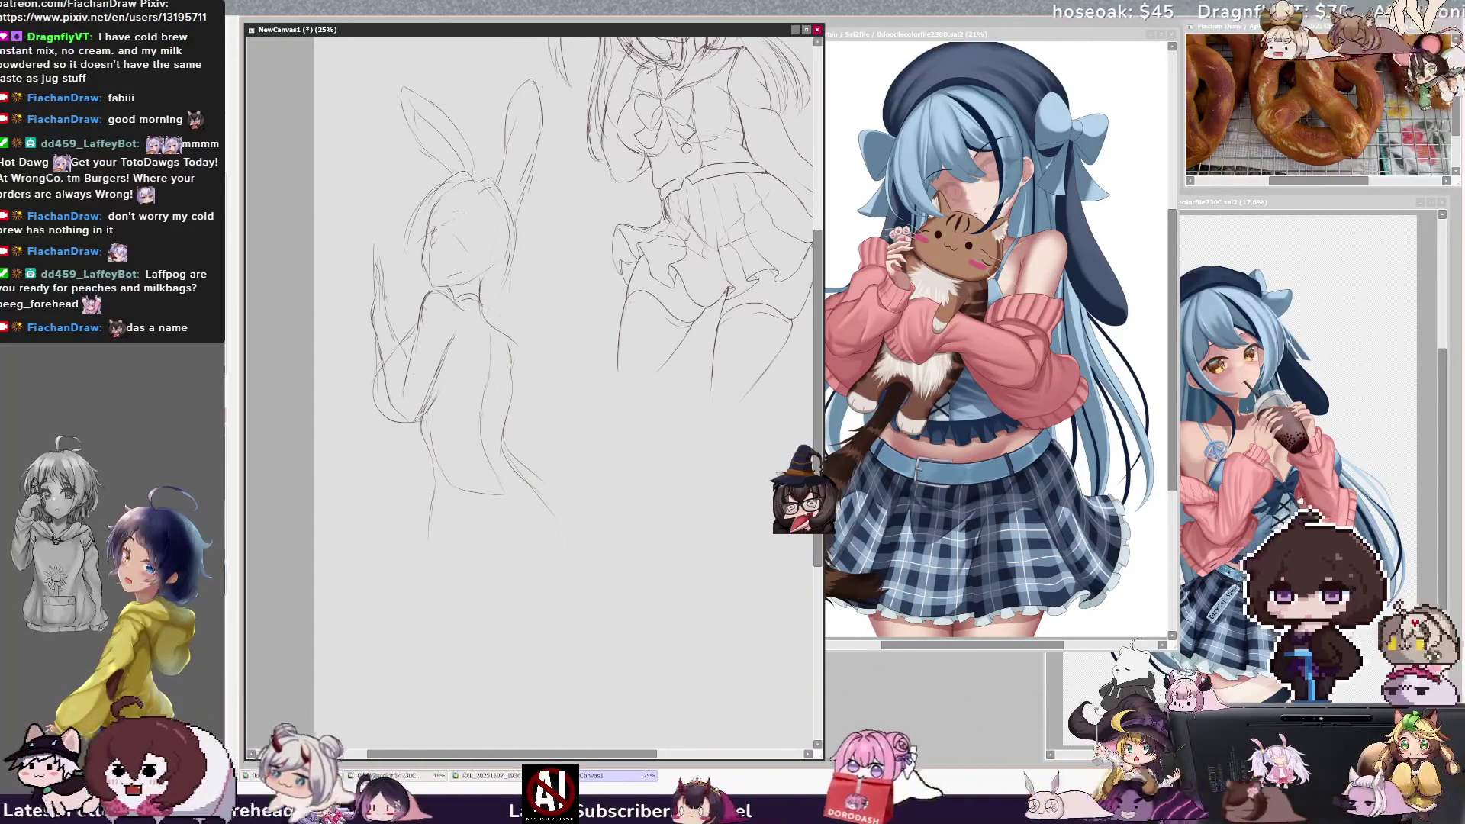
left_click_drag(484, 184, 475, 225)
key("h")
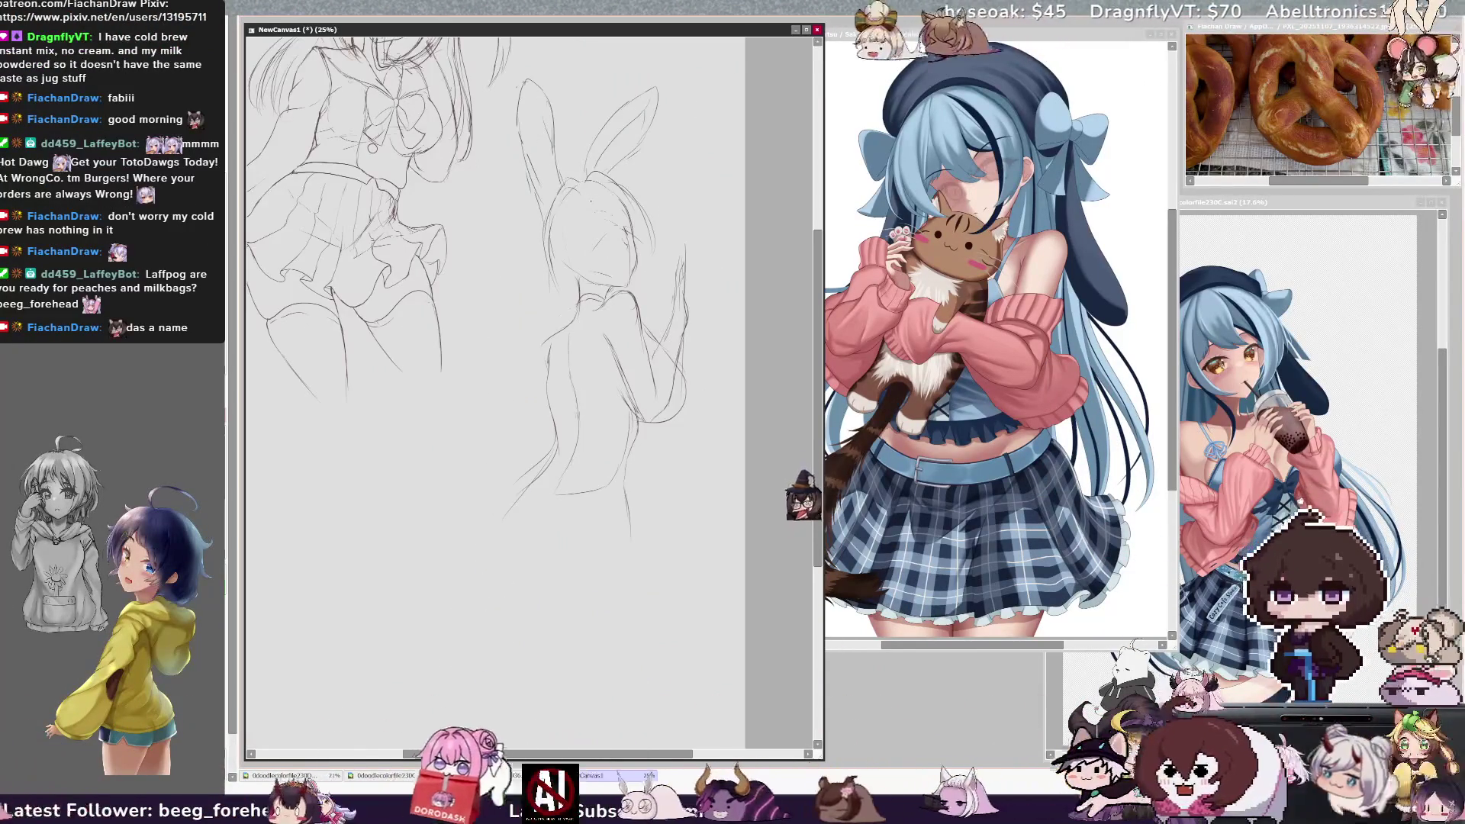
mouse_move(580, 195)
left_mouse_down()
mouse_move(578, 235)
mouse_move(626, 273)
left_mouse_up()
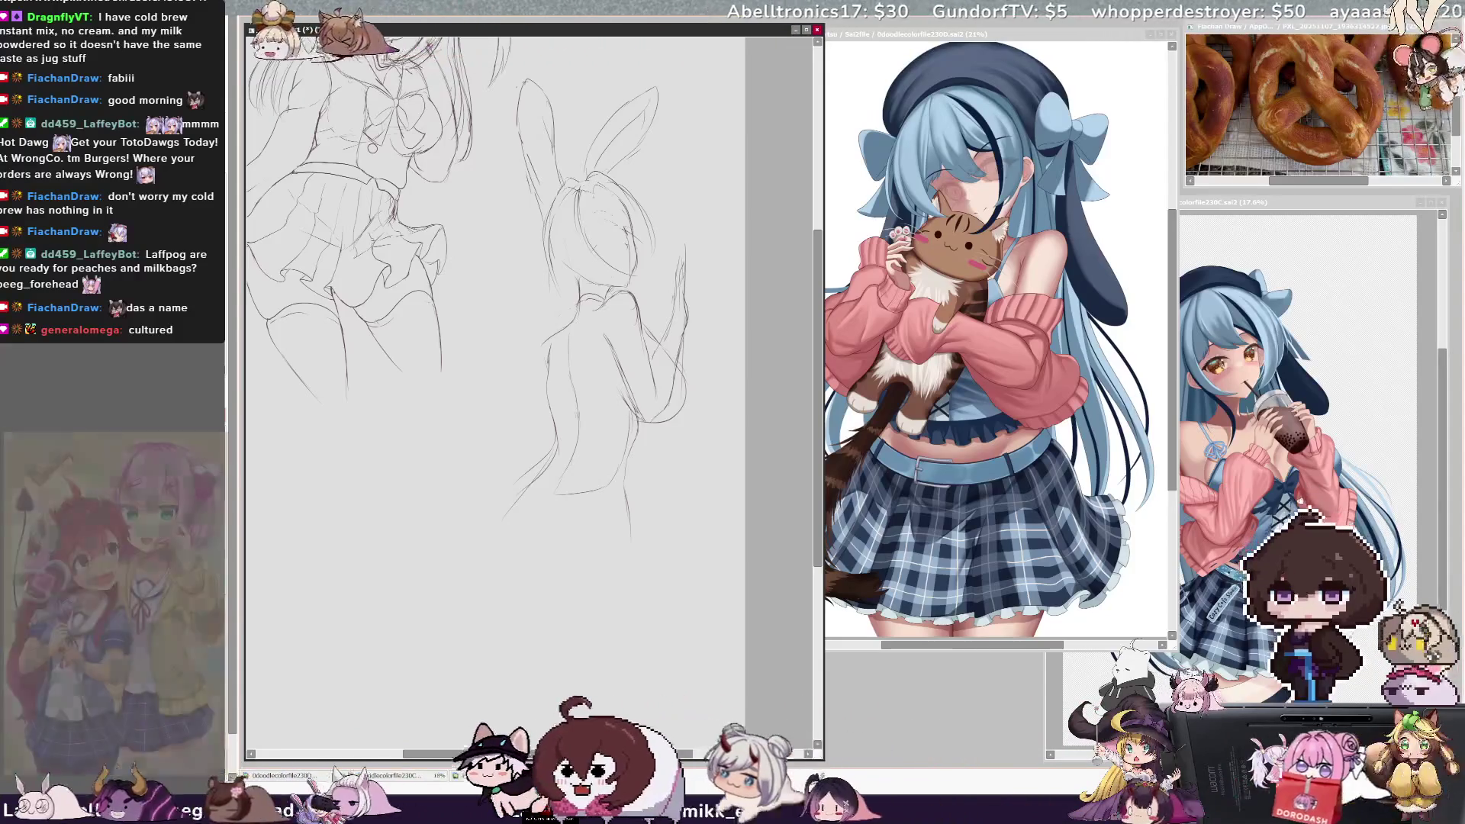
key("Insert")
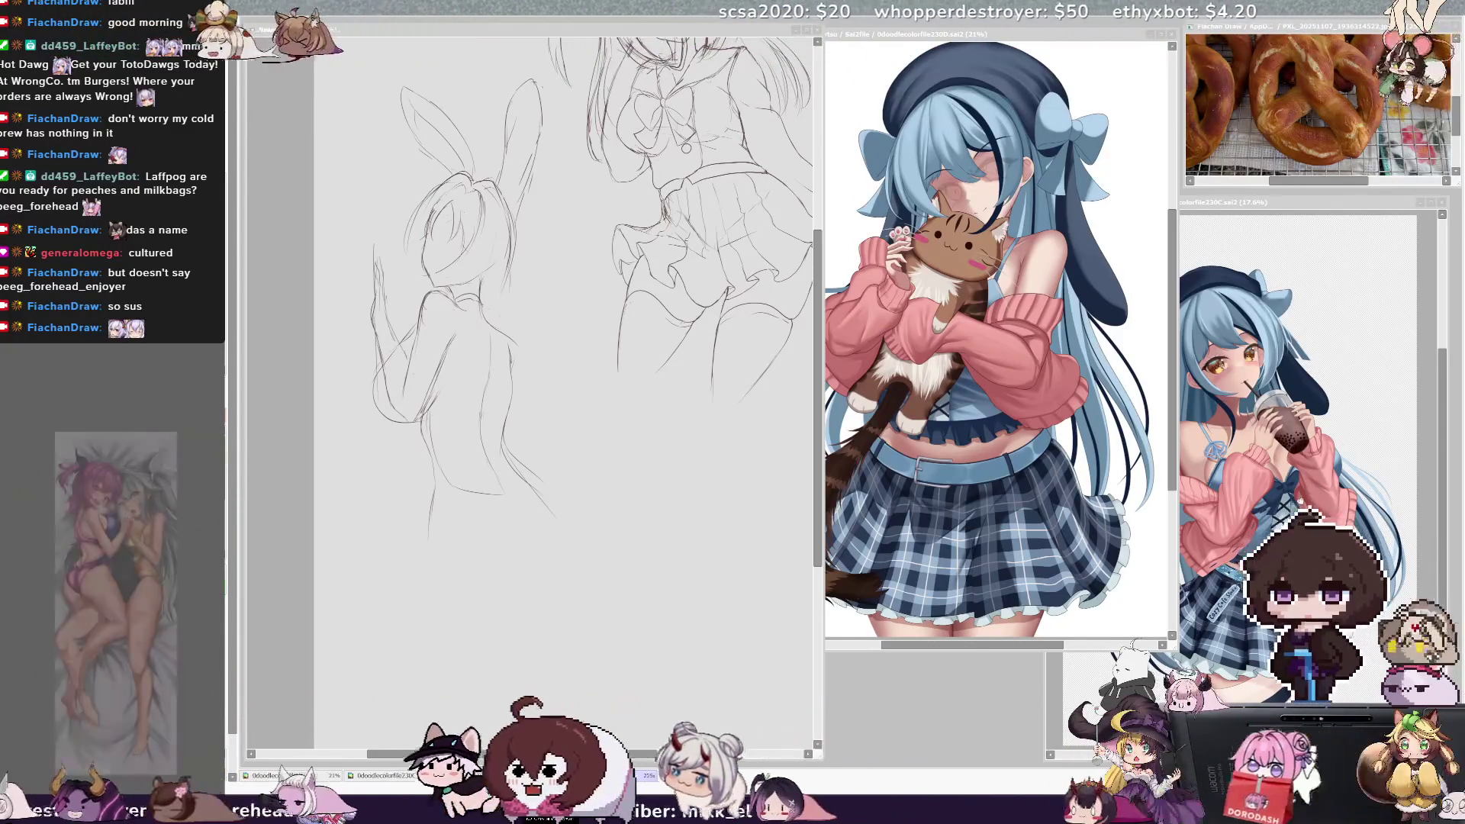
Step: Redraw the raised arm, check it mirrored, and lasso-select the whole bunny figure
left_click(599, 505)
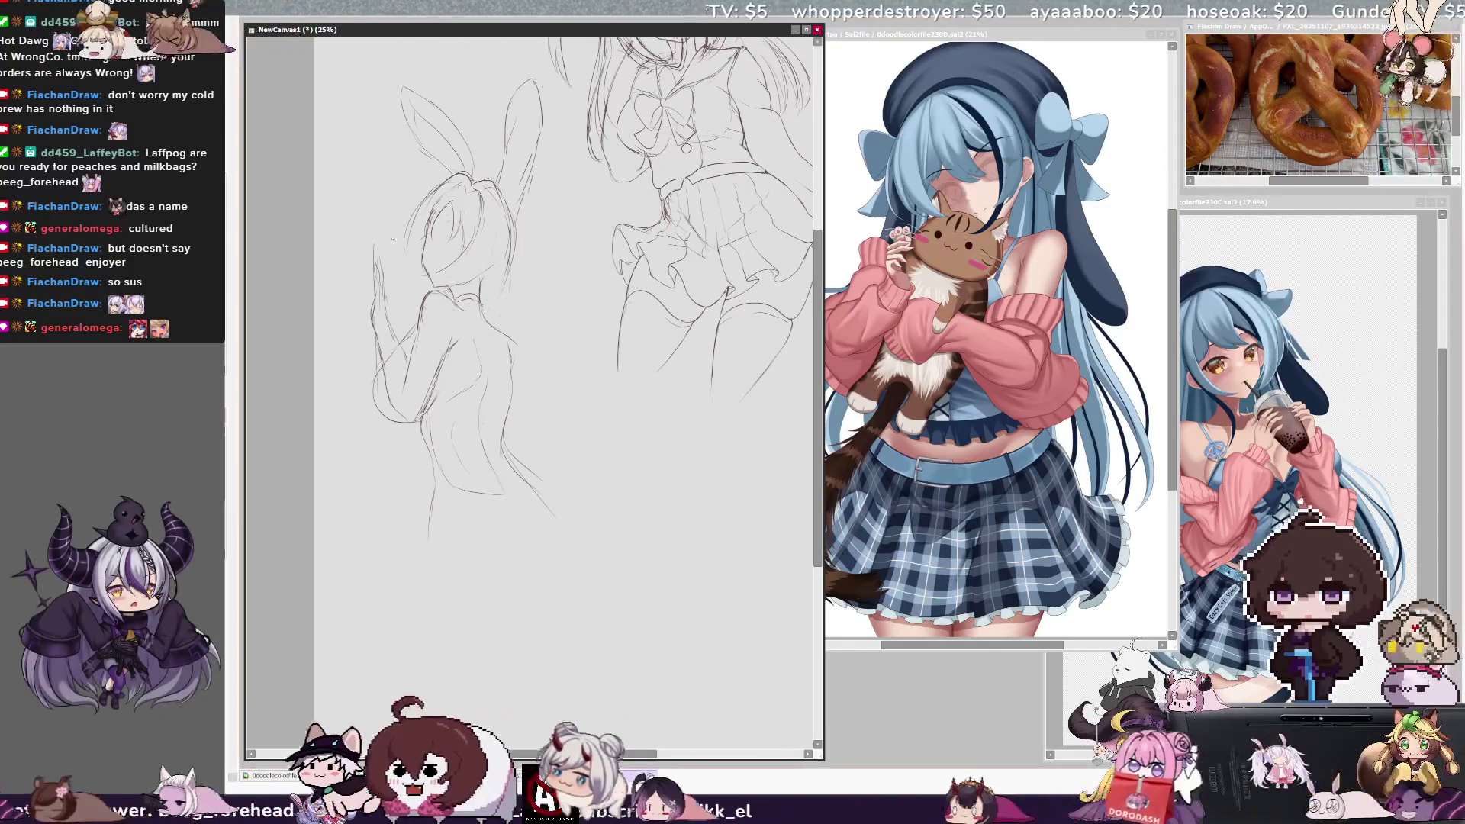
left_click_drag(379, 220, 370, 340)
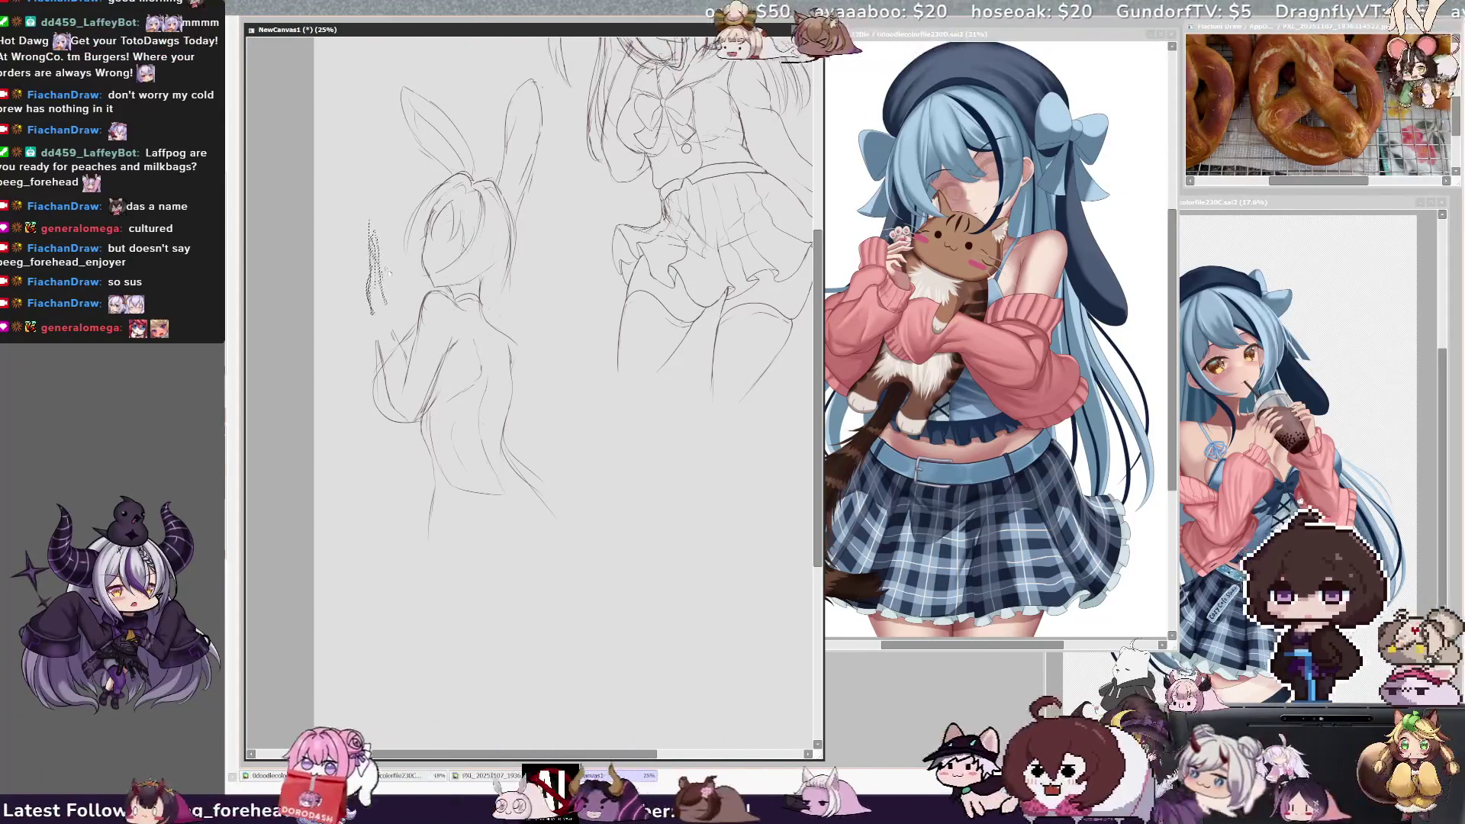
key("ctrl+z")
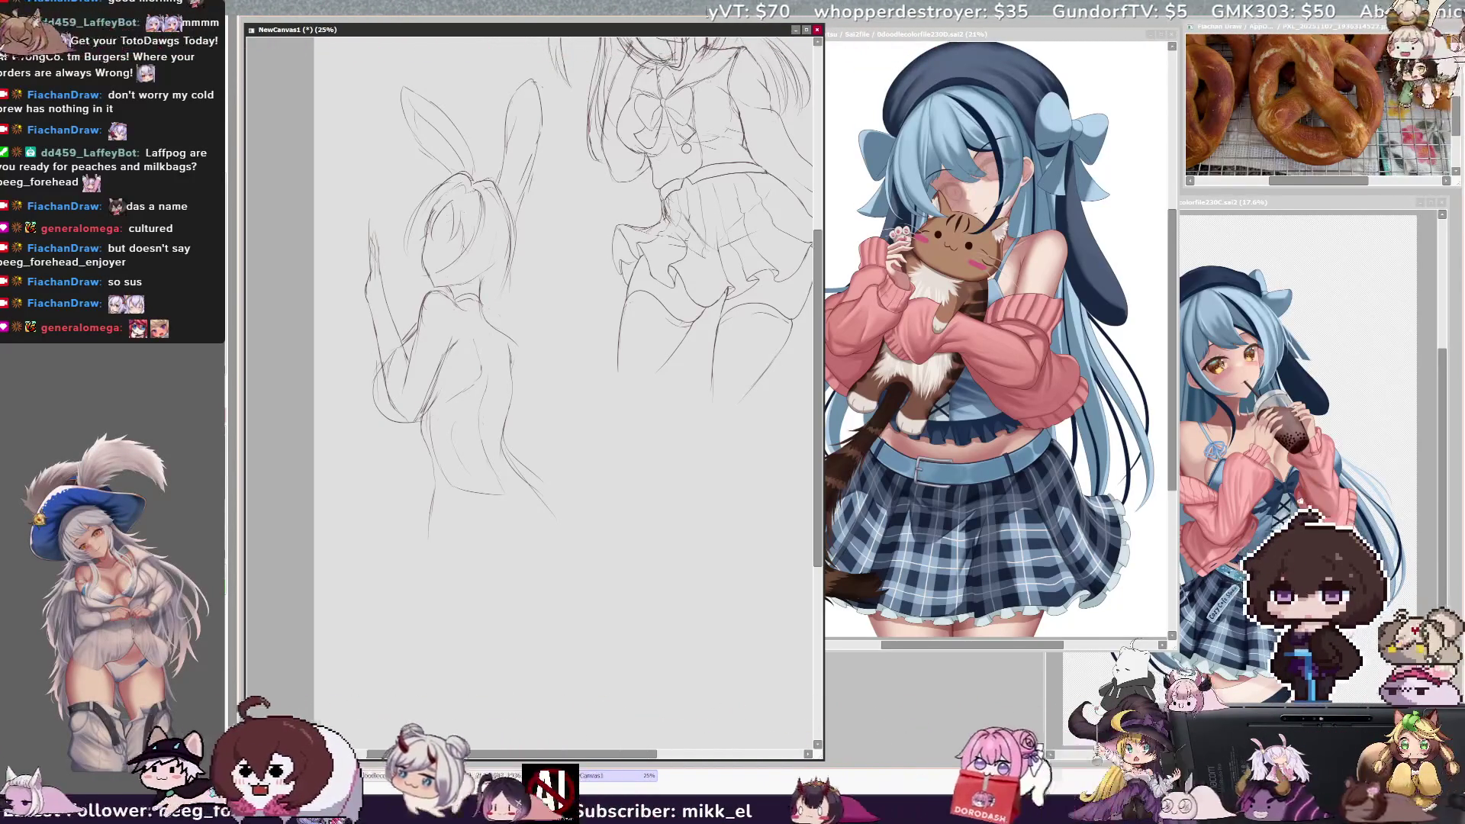
key("h")
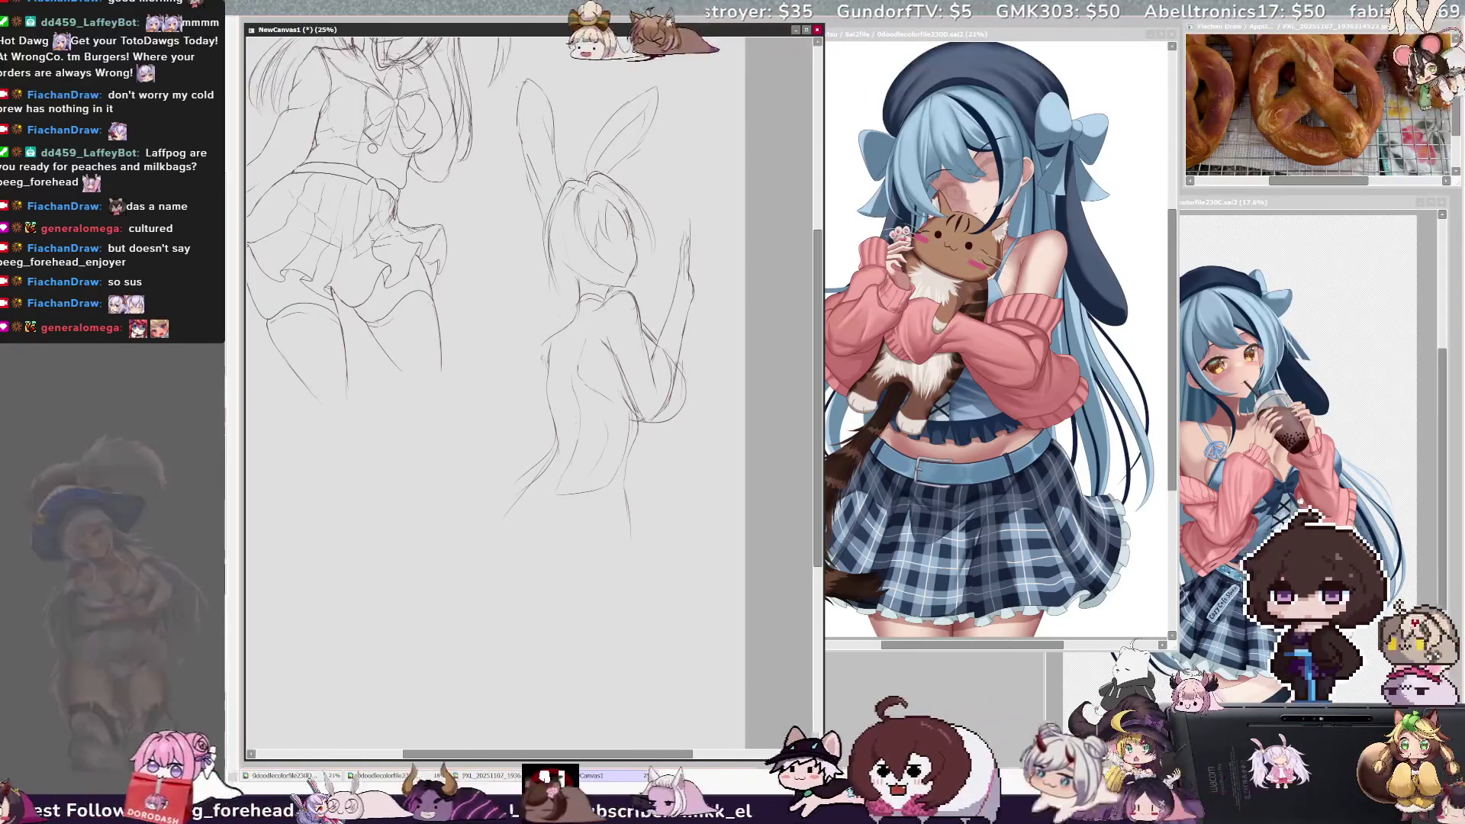
key("h")
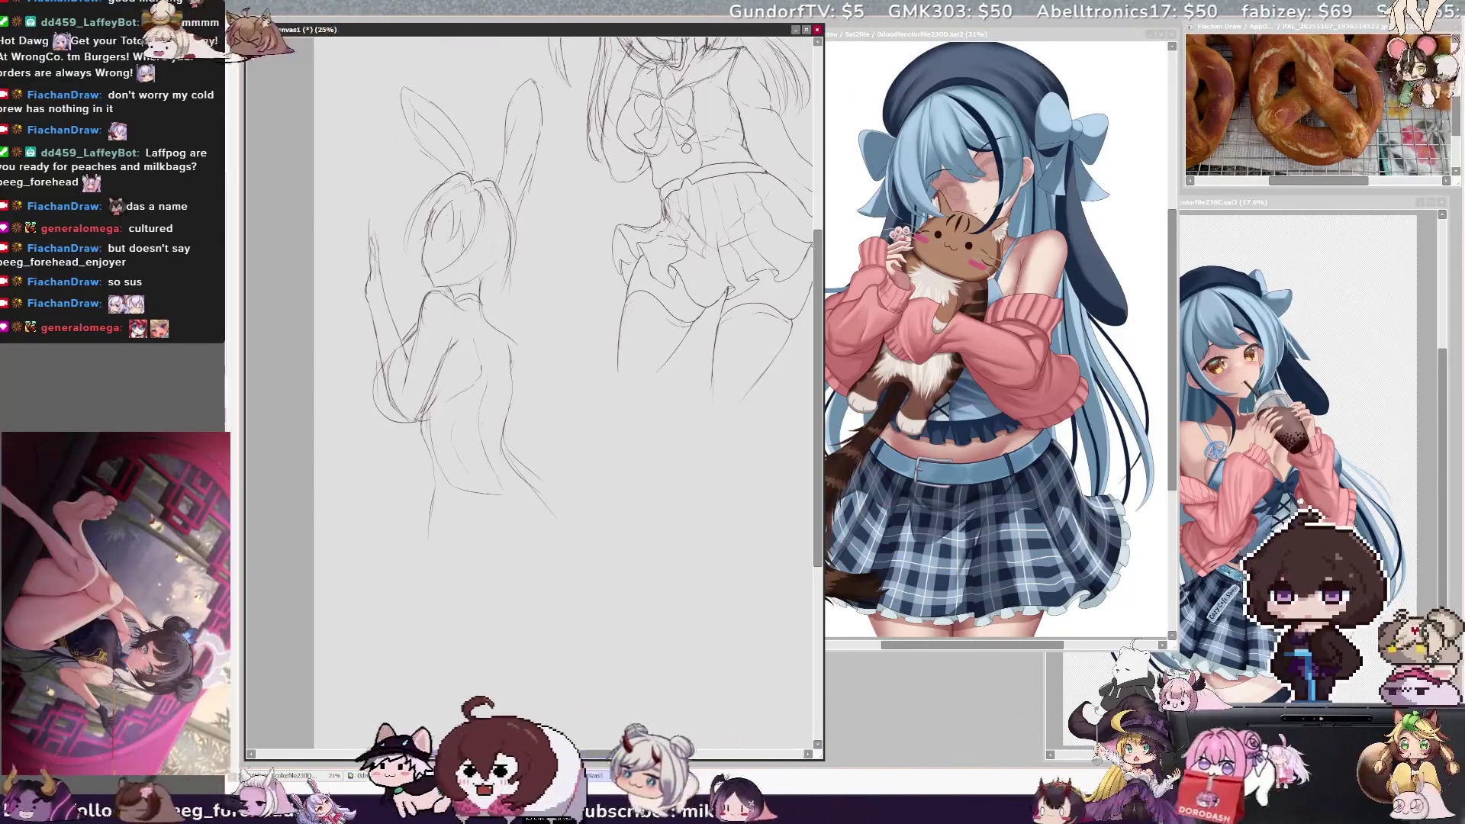
left_click_drag(641, 755, 670, 754)
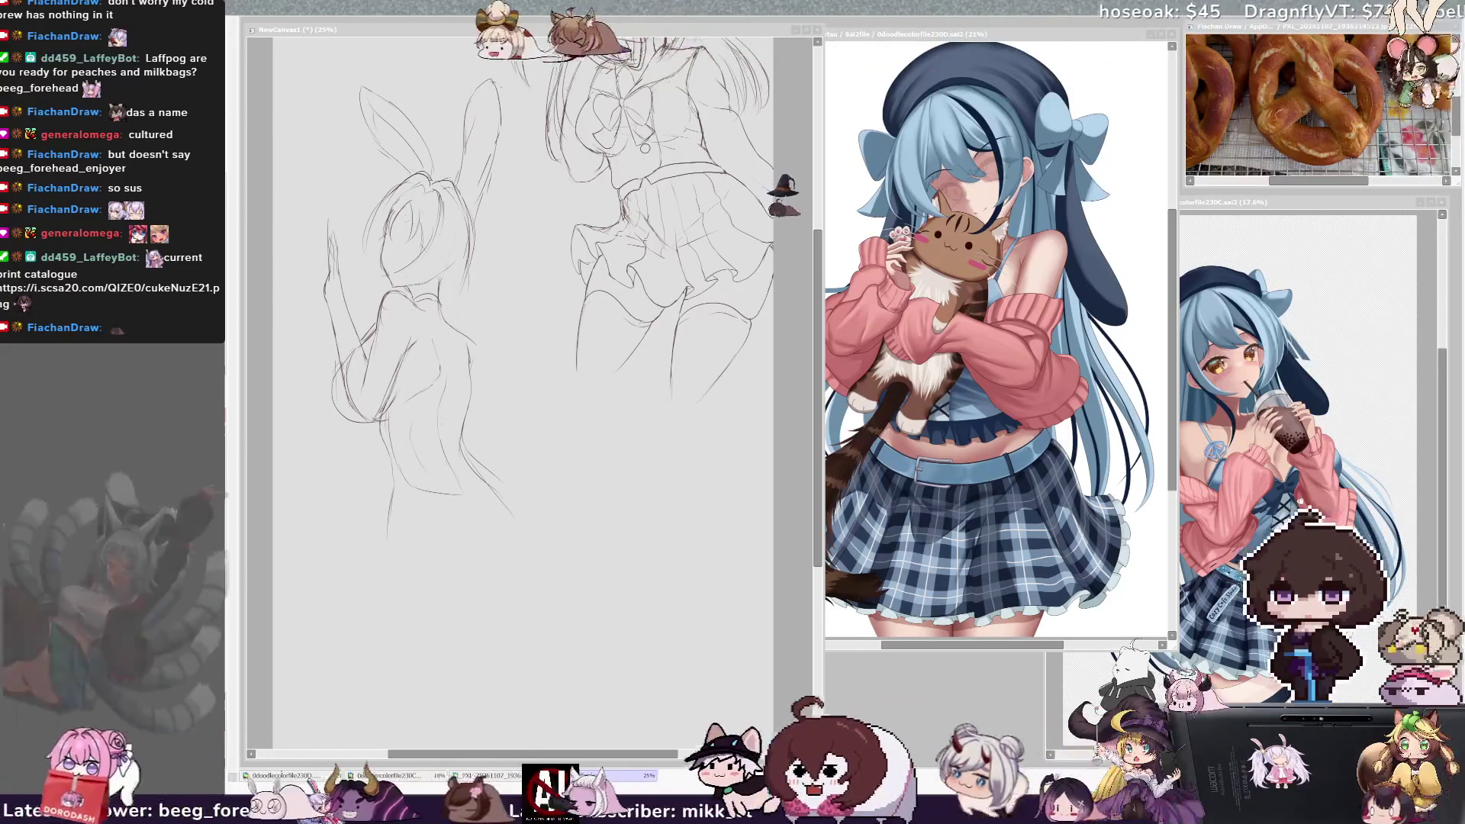
left_click(614, 432)
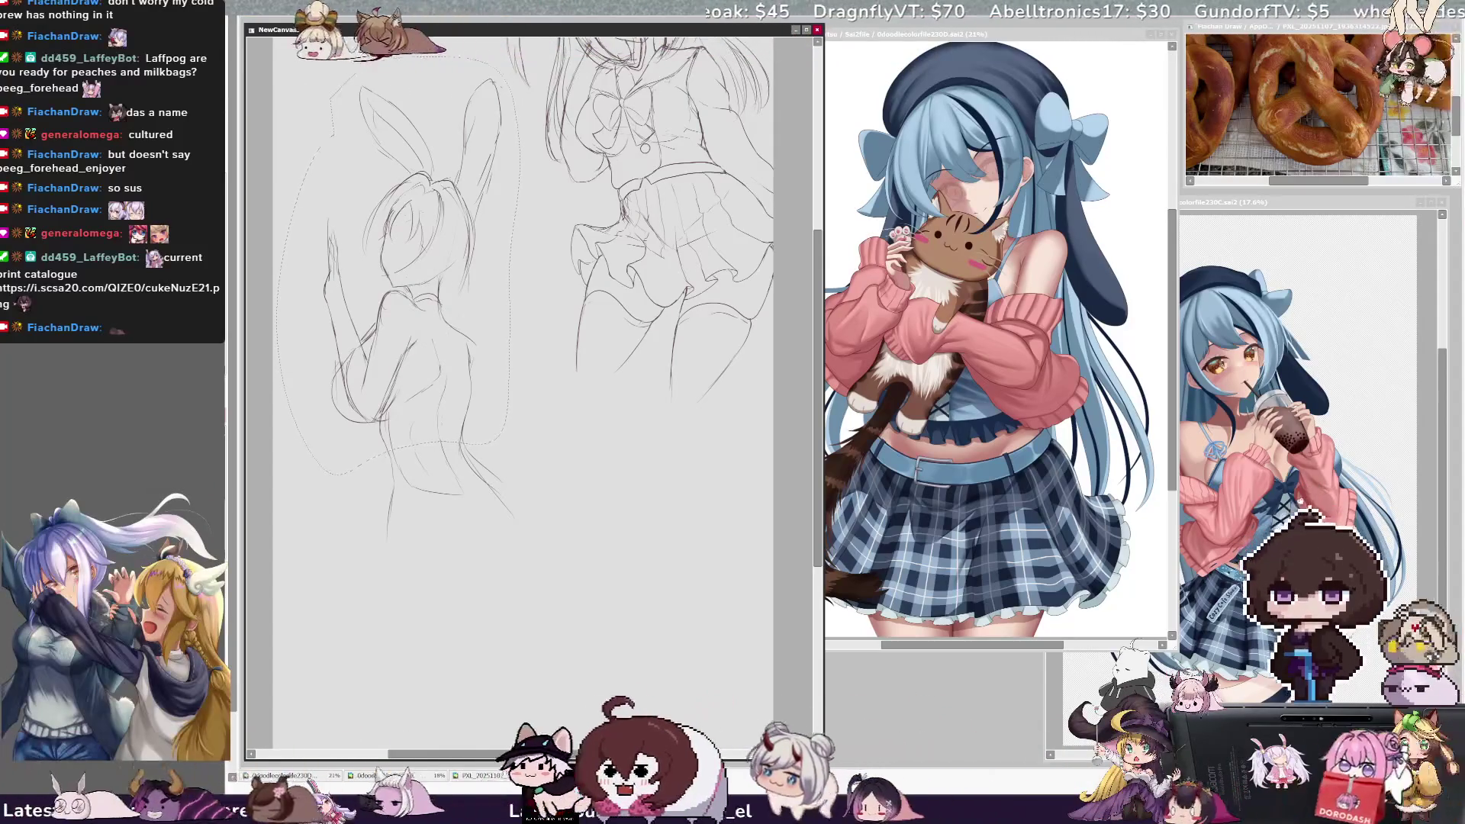
Step: Rotate the selected bunny figure clockwise with Ctrl+T and apply it
key("ctrl+t")
left_click_drag(487, 340, 466, 341)
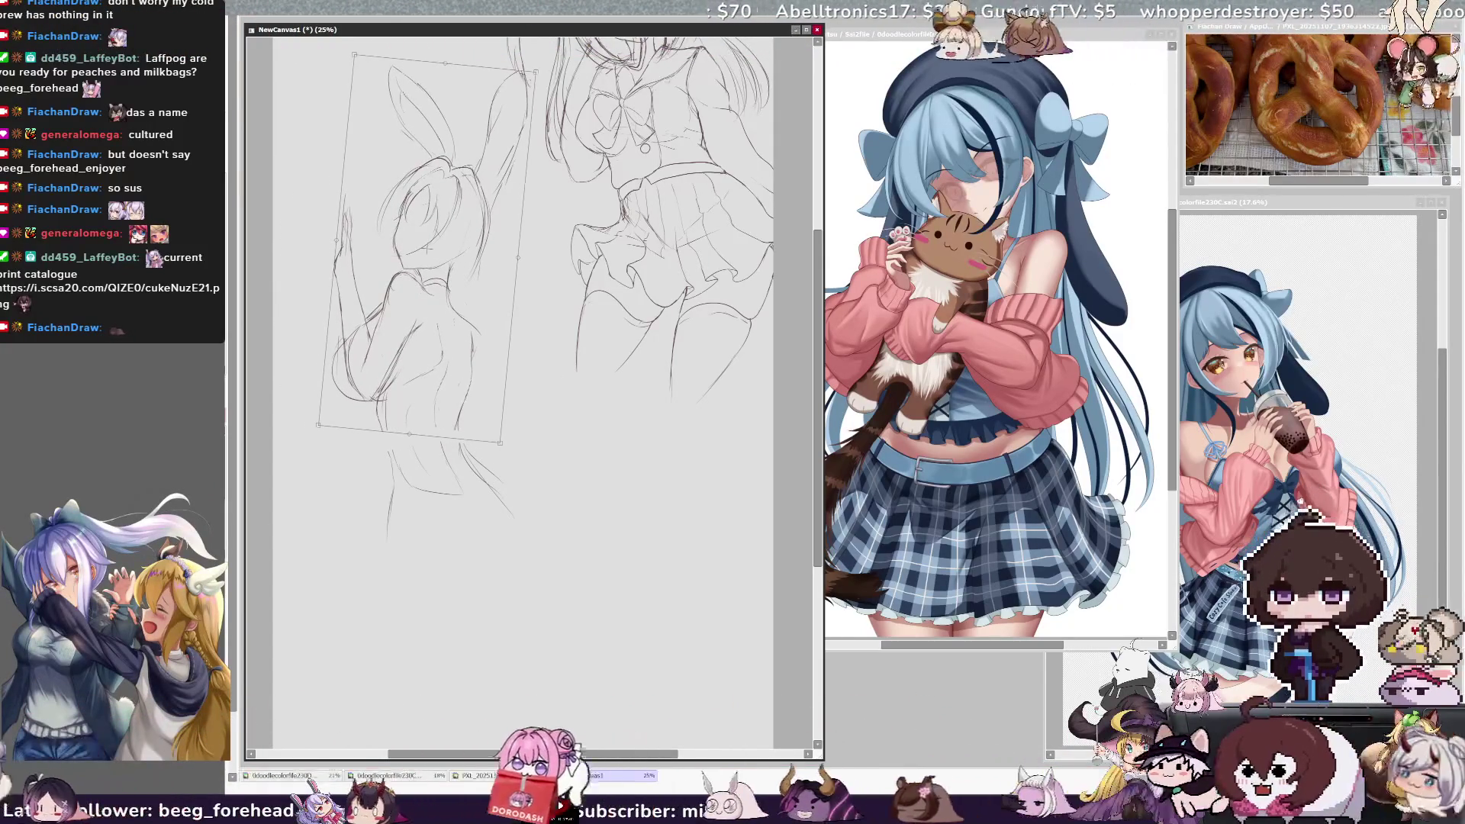
key("Return")
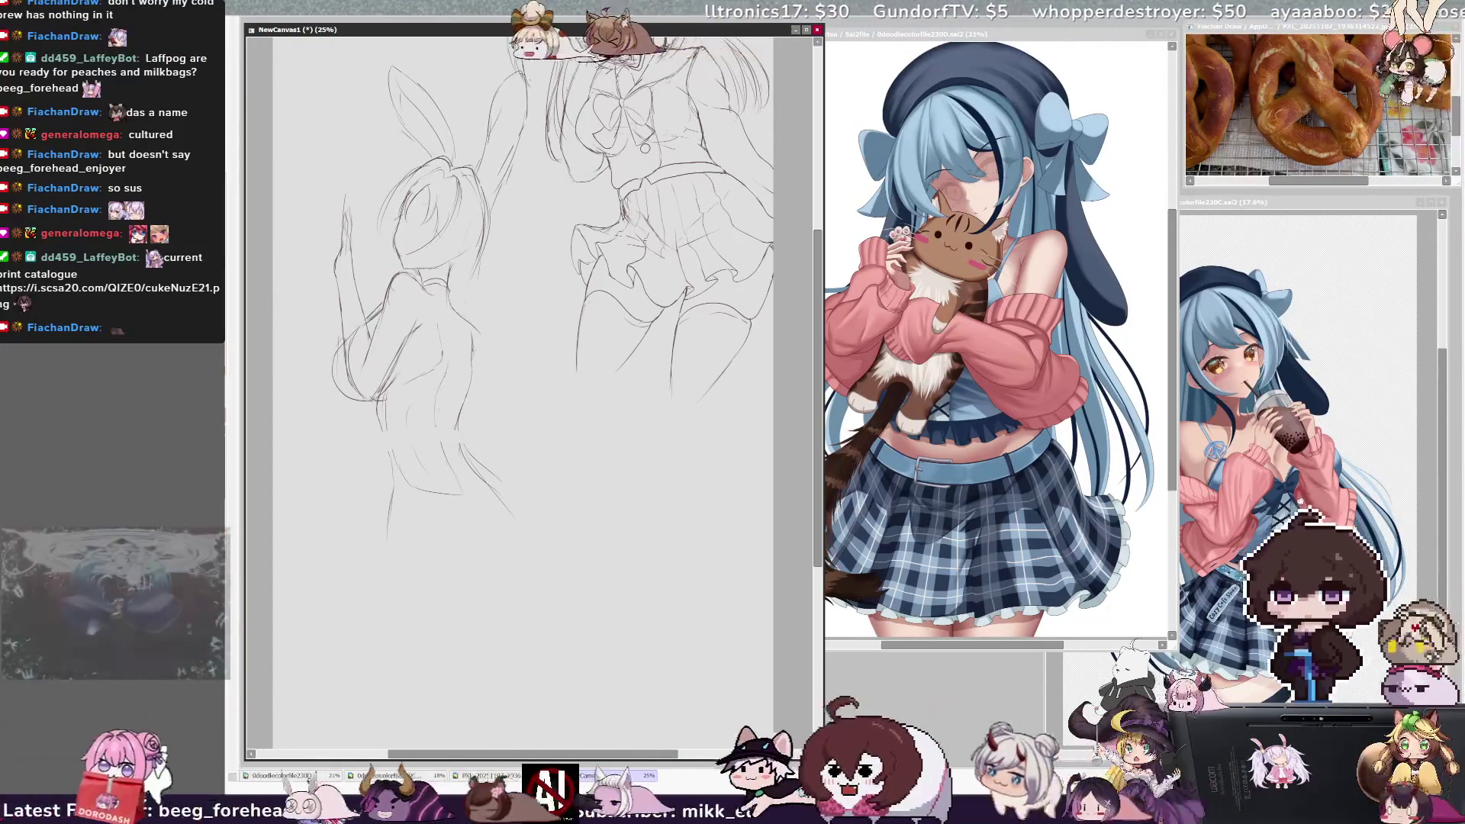
Step: Move the bunny sketch lower and shift the schoolgirl sketch down and left
left_click_drag(654, 471, 646, 567)
left_click_drag(637, 280, 614, 348)
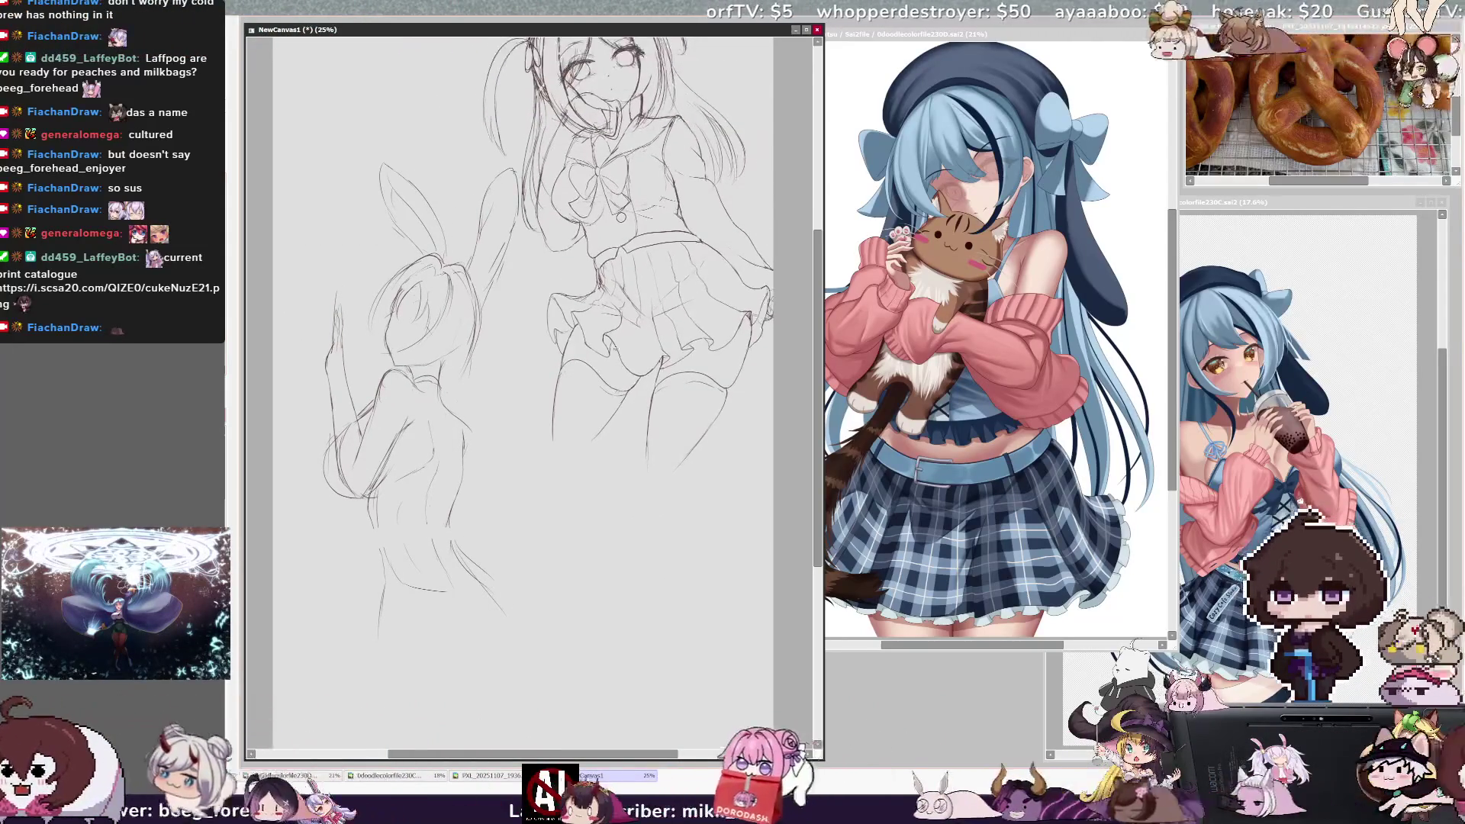
left_click_drag(447, 414, 635, 536)
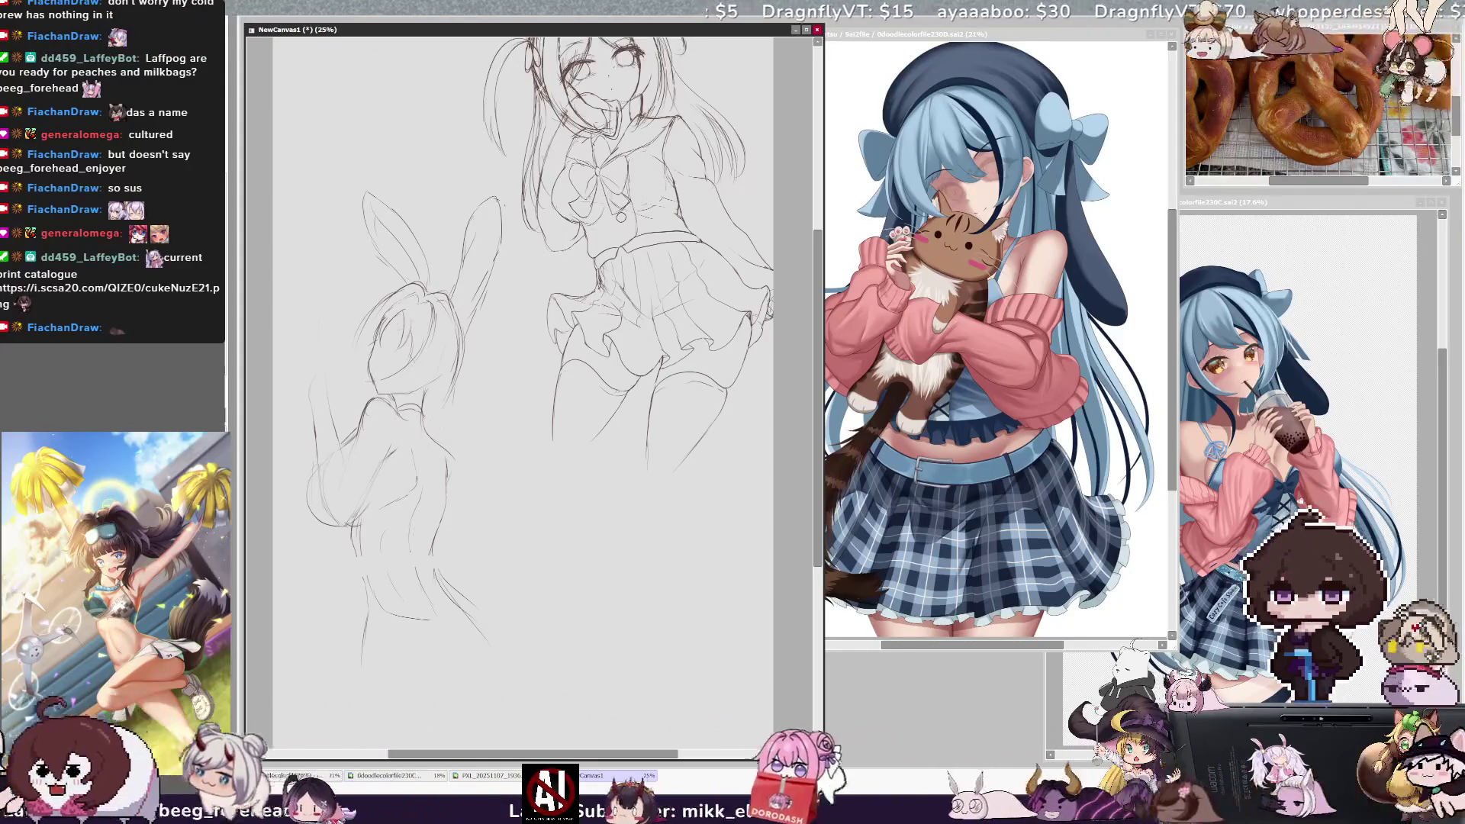
Step: Erase stray strokes below the figure with a larger brush and nudge the sketch up
mouse_move(457, 381)
left_mouse_down()
mouse_move(490, 355)
mouse_move(491, 368)
left_mouse_up()
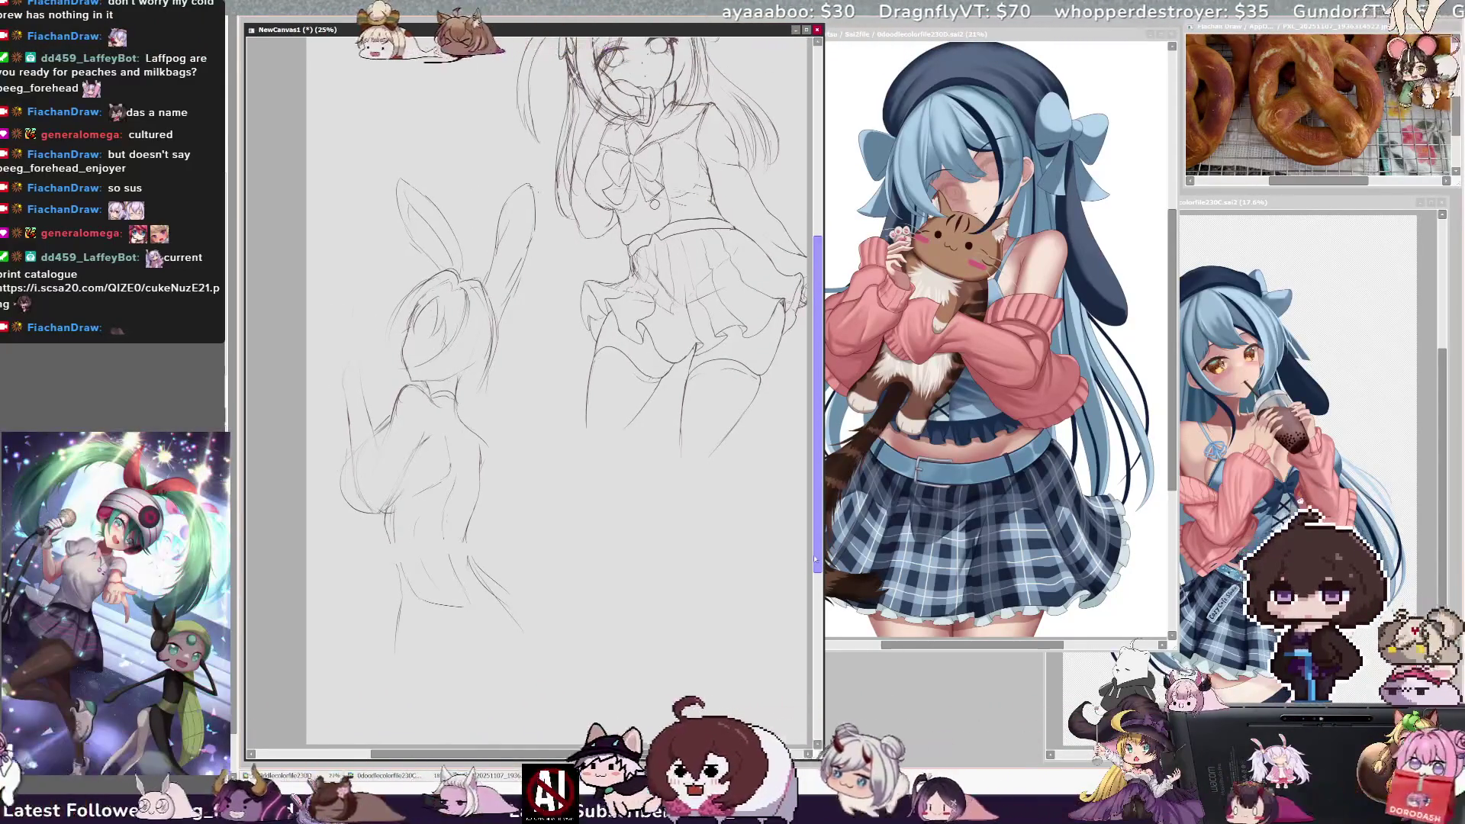
left_click_drag(432, 575, 478, 597)
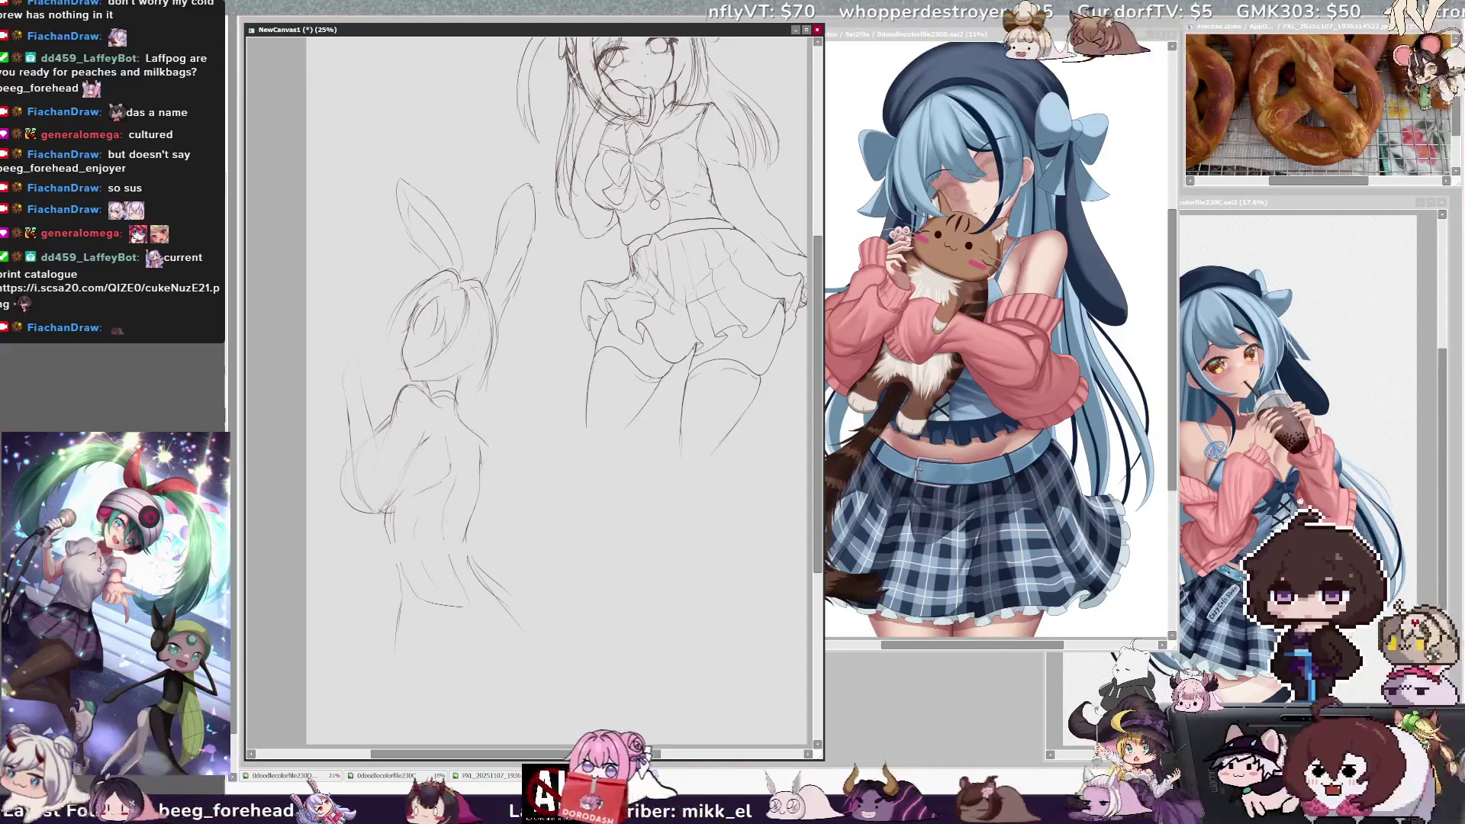
key("bracketright")
key("bracketright")
key("bracketright")
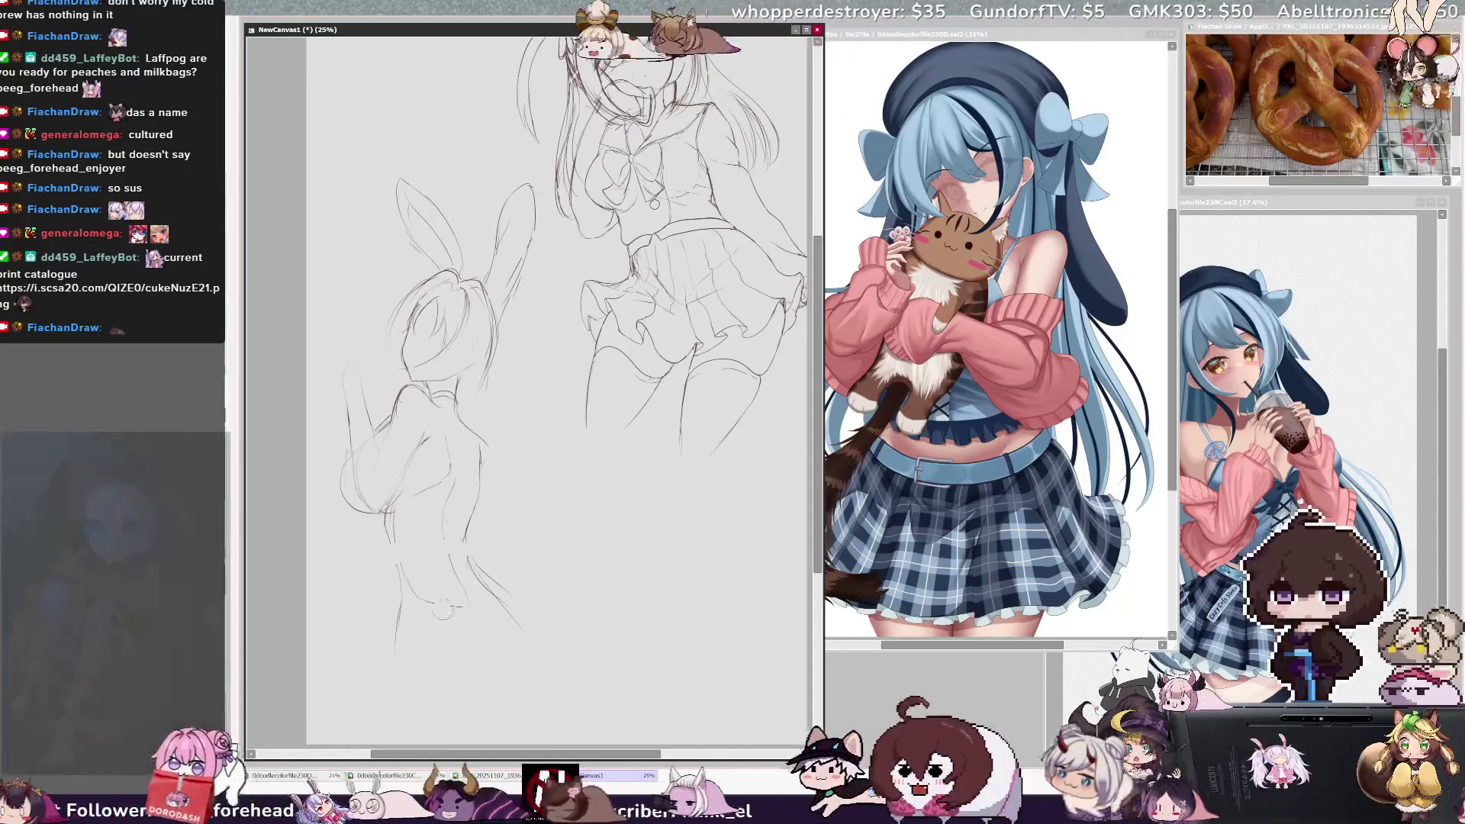
mouse_move(469, 611)
left_mouse_down()
mouse_move(405, 577)
mouse_move(405, 629)
mouse_move(473, 660)
left_mouse_up()
left_click_drag(427, 343, 427, 301)
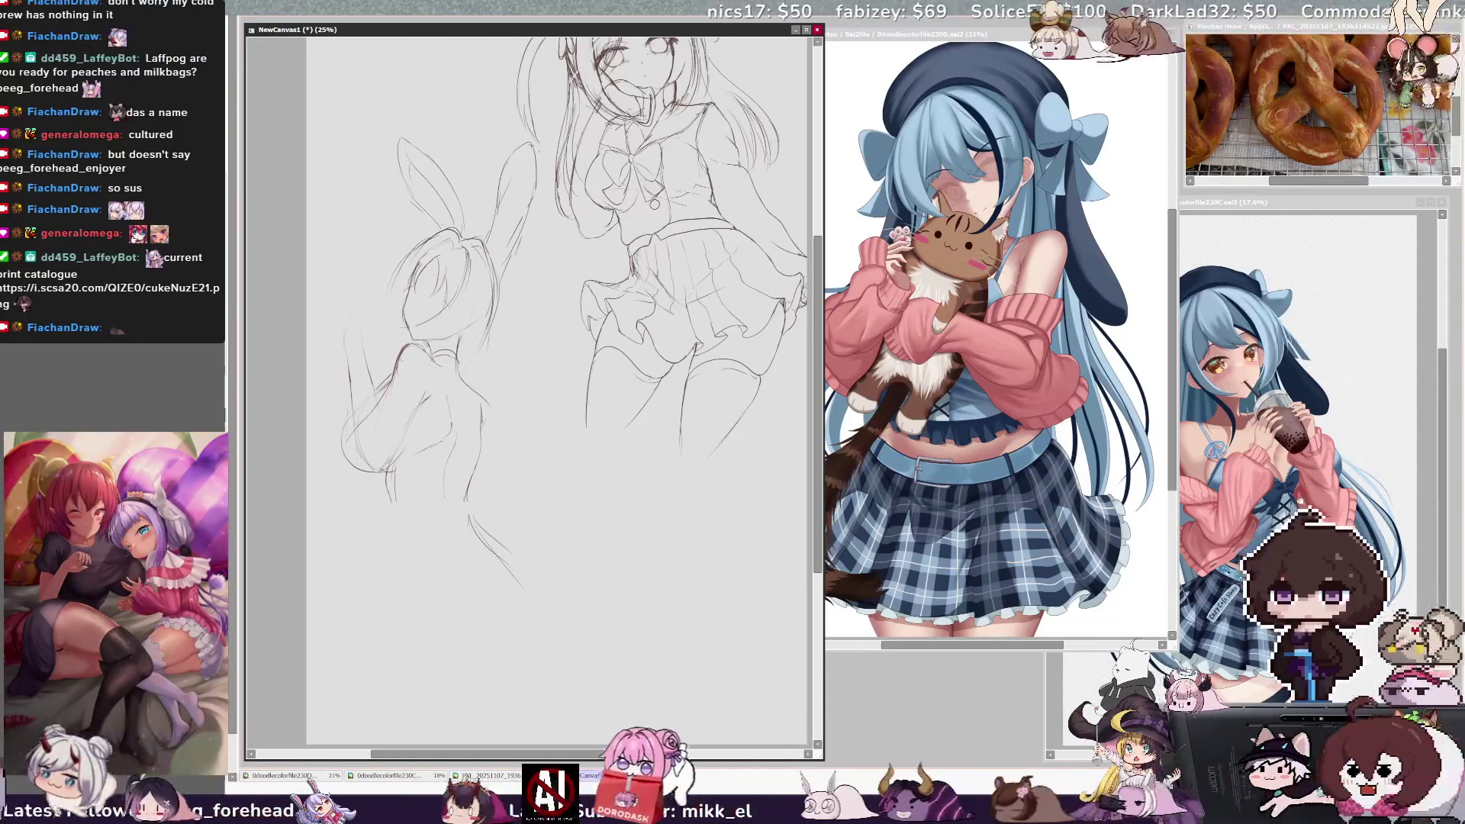
Step: Draw red guide strokes along the bunny girl's back and add short pencil lines
left_click_drag(430, 395, 333, 458)
left_click_drag(331, 386, 334, 418)
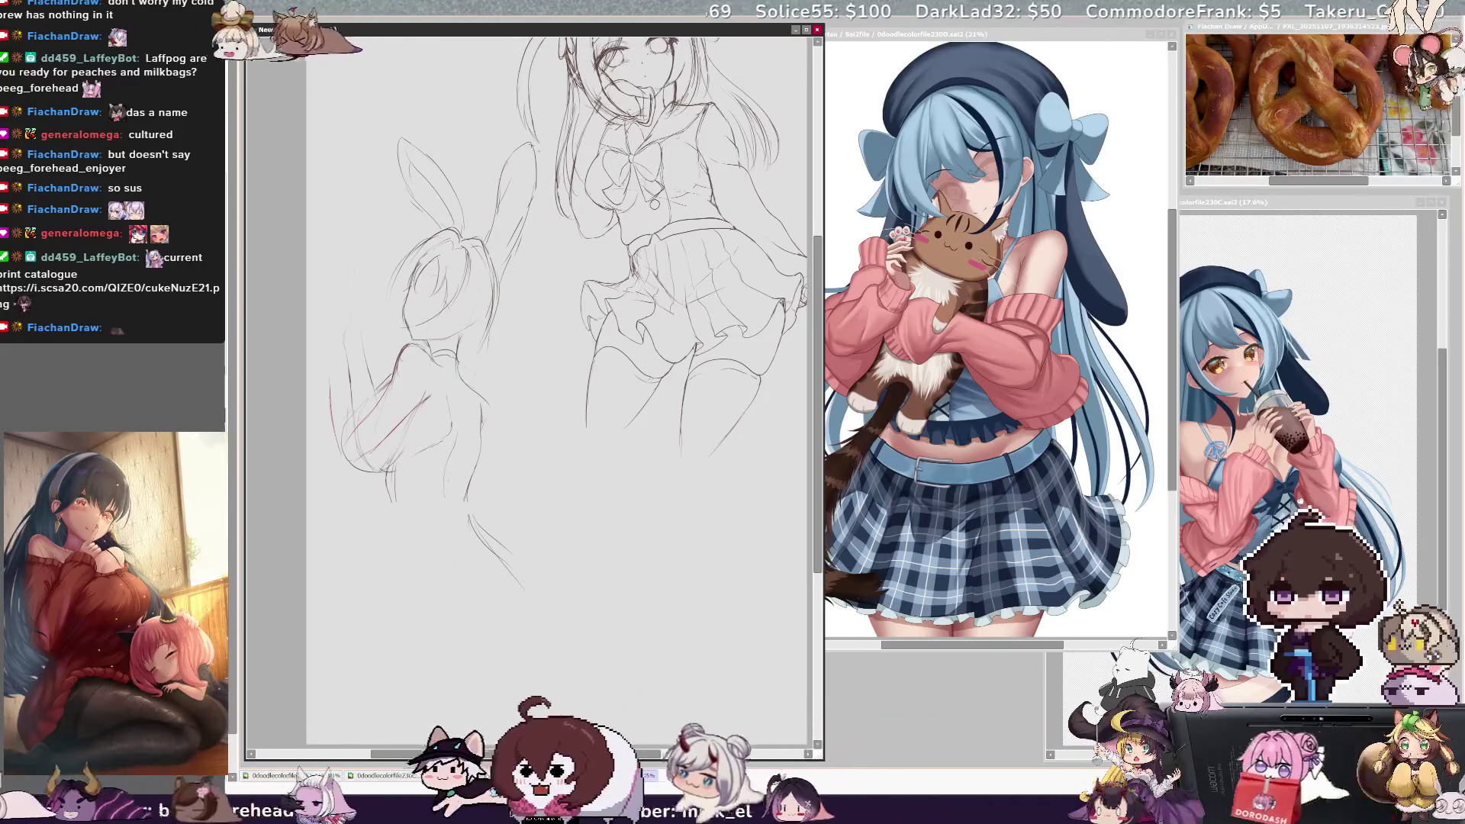
key("ctrl+z")
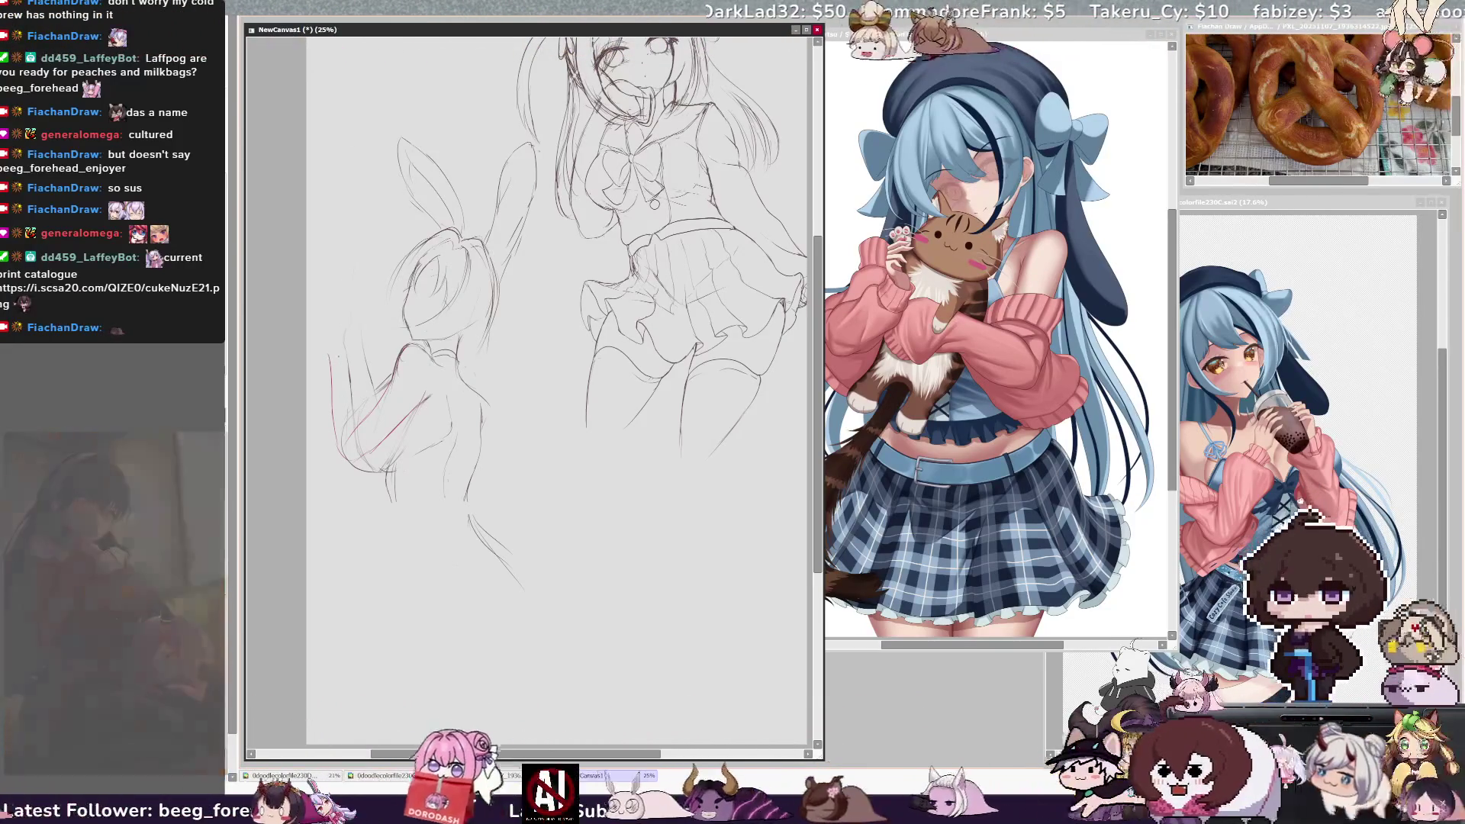
left_click_drag(351, 383, 380, 418)
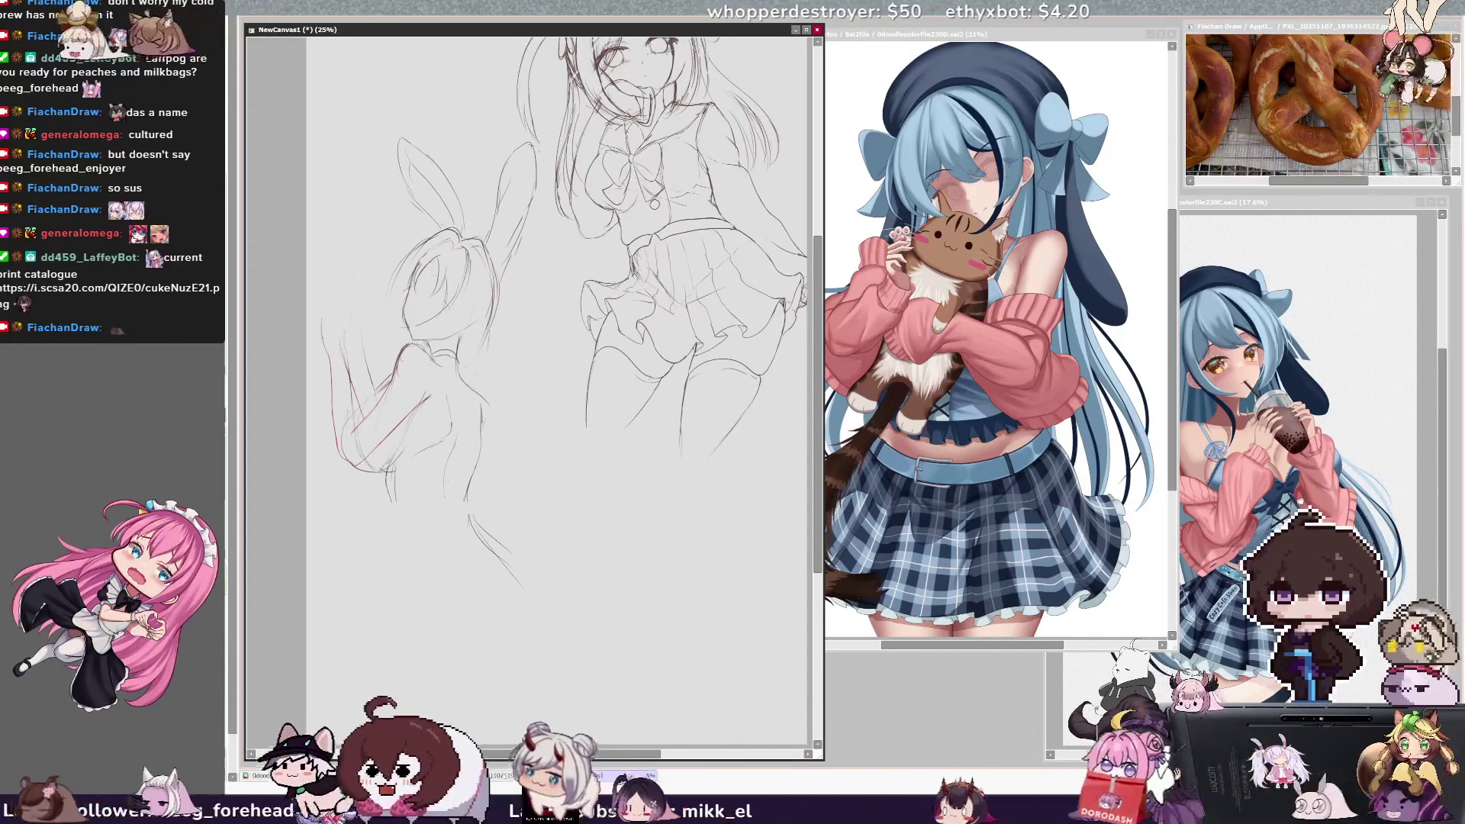
left_click(326, 345, "ctrl+shift")
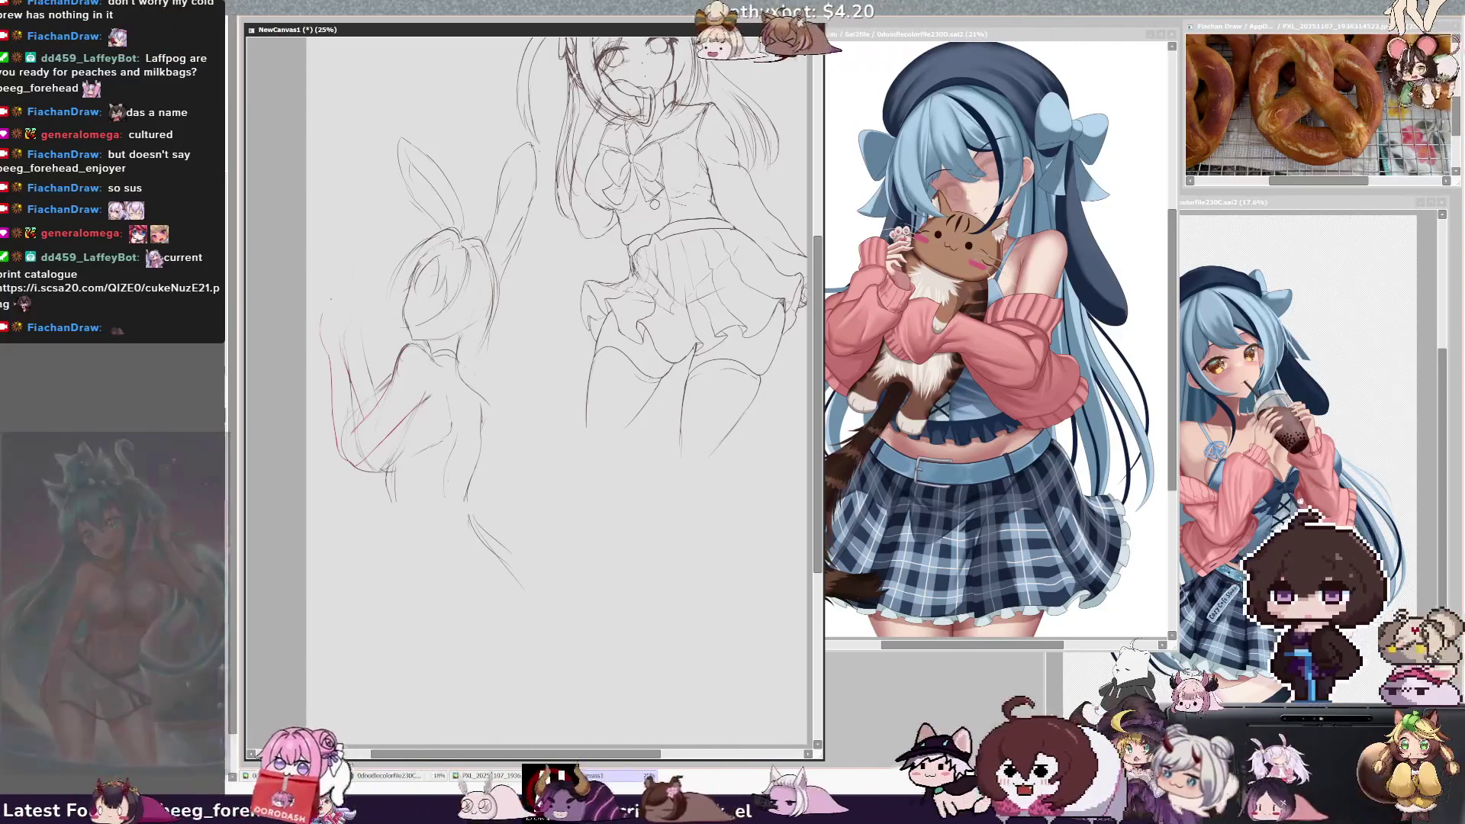
left_click_drag(333, 302, 340, 345)
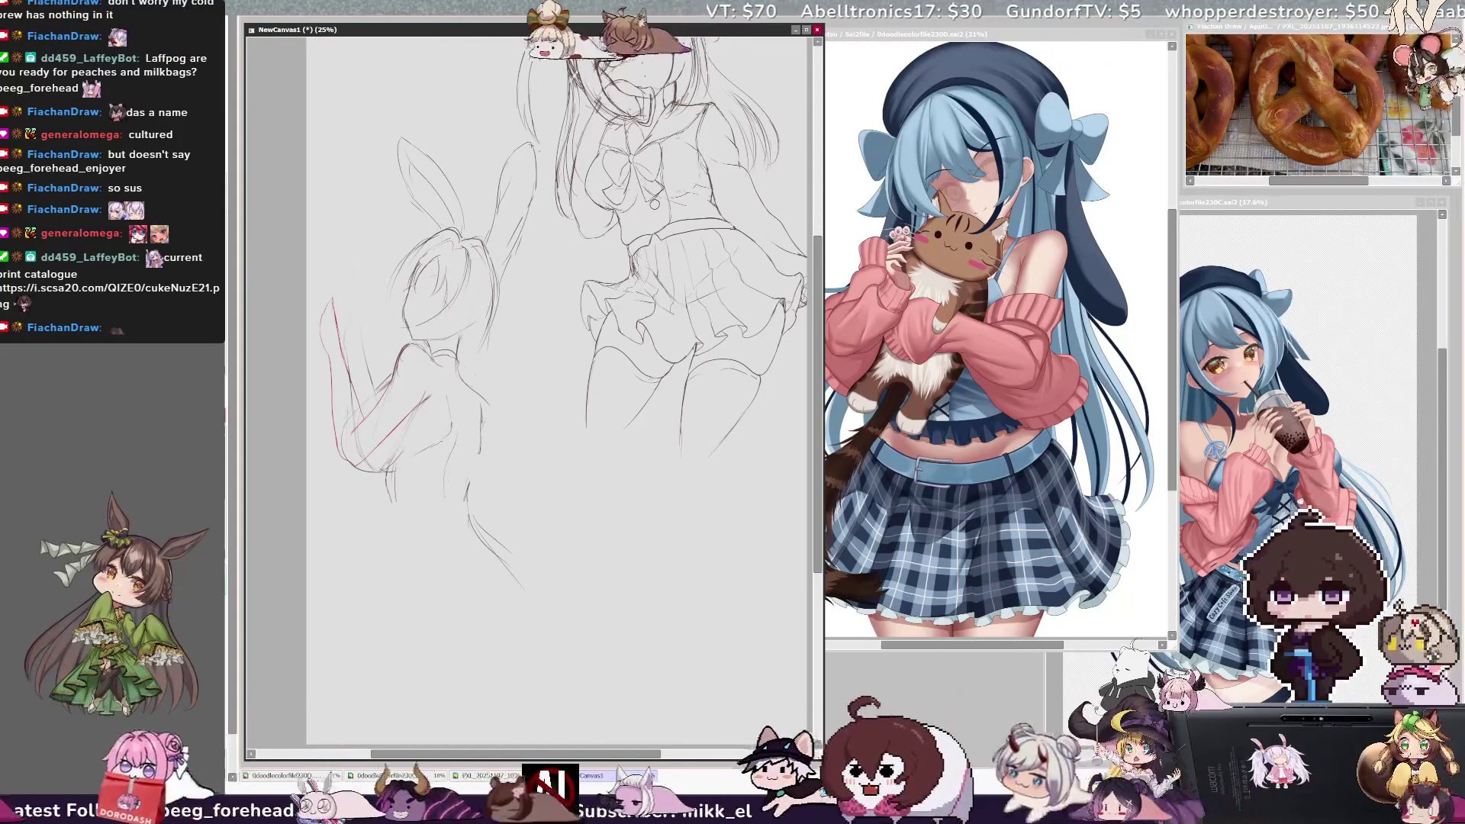
Step: Draw the bunny girl's round tail at her hip and move the sketch up
left_click_drag(471, 523, 526, 586)
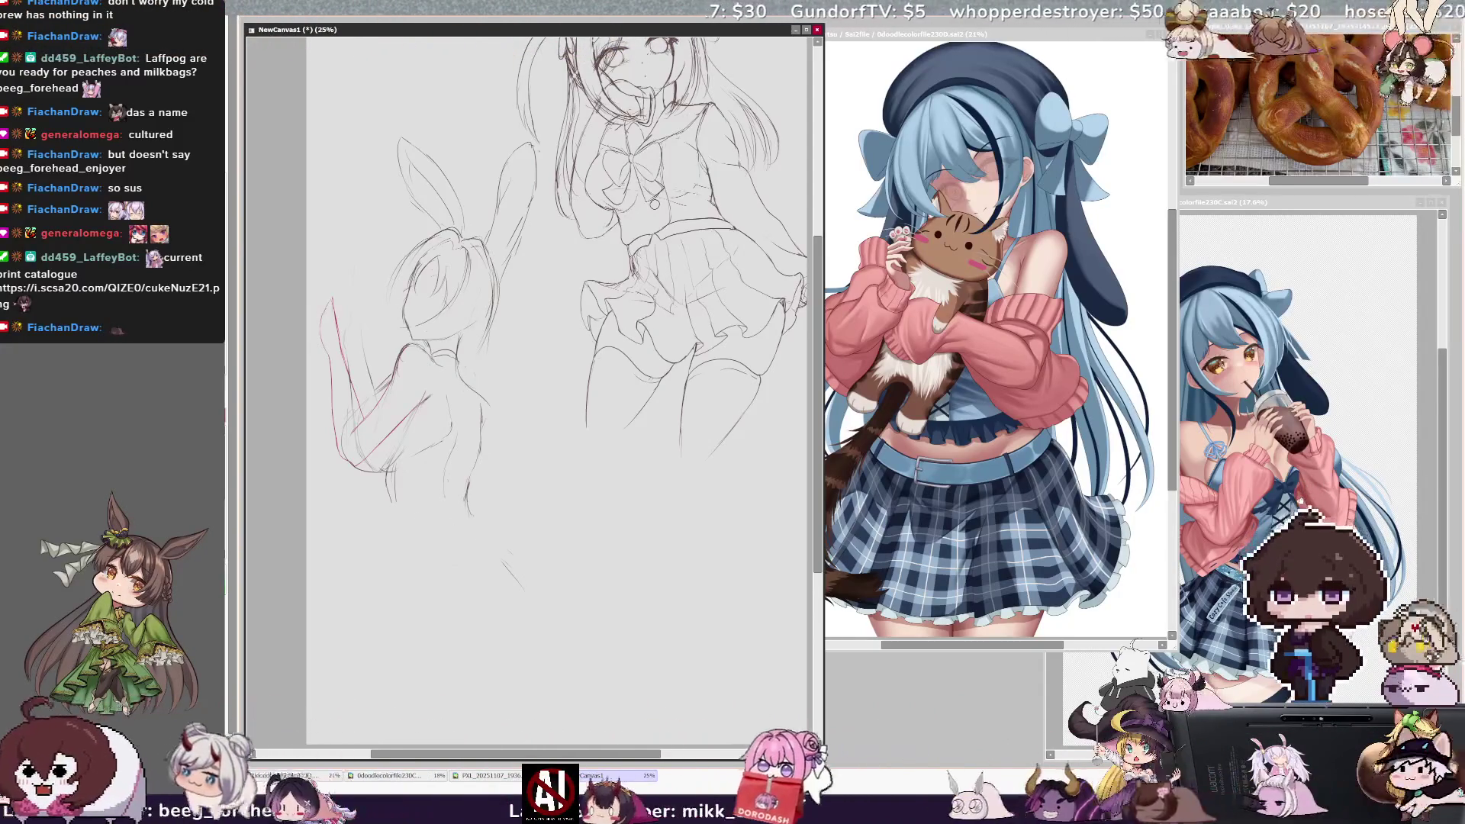
key("ctrl+z")
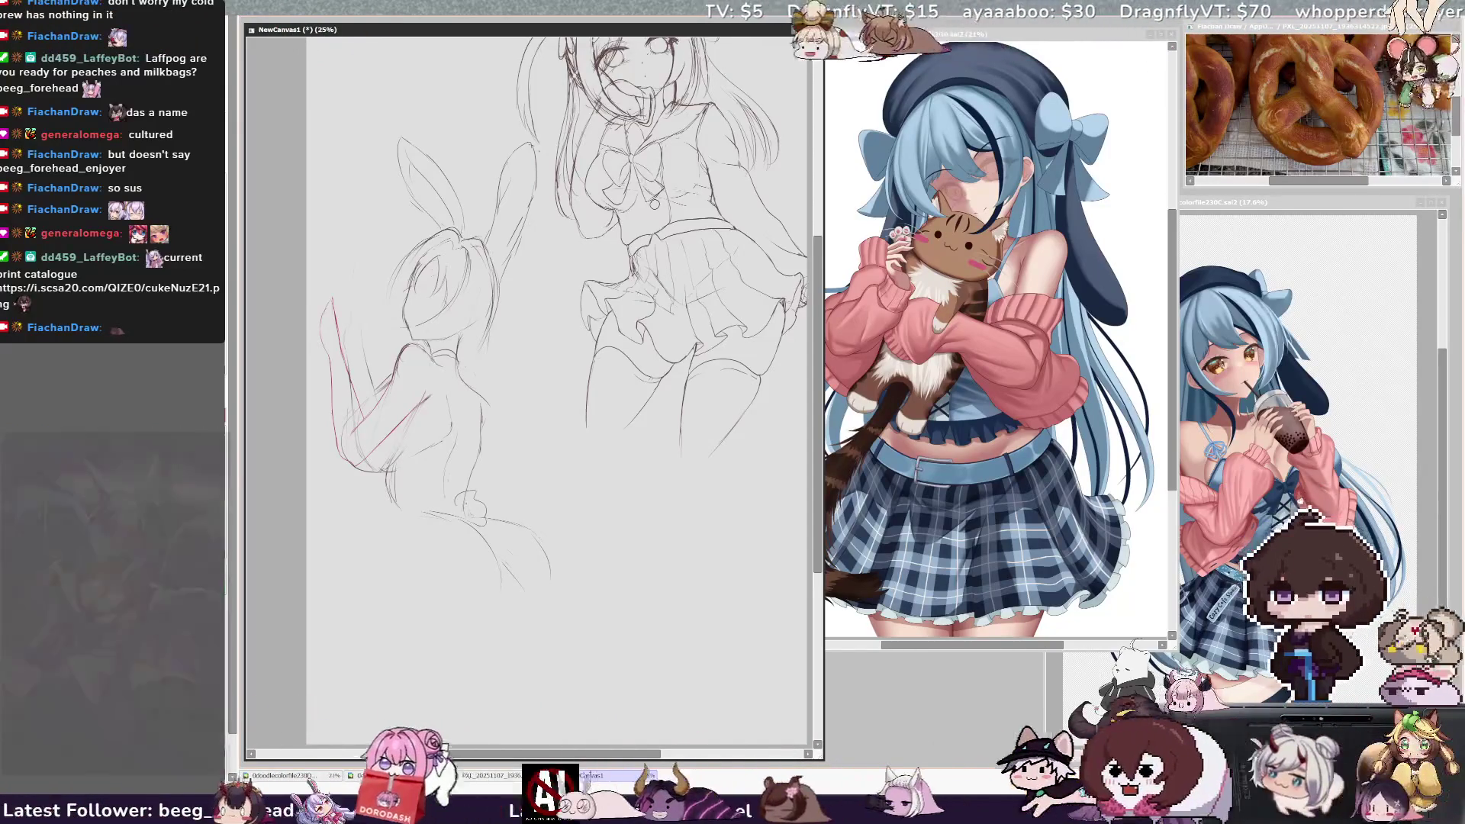
left_click_drag(464, 505, 481, 522)
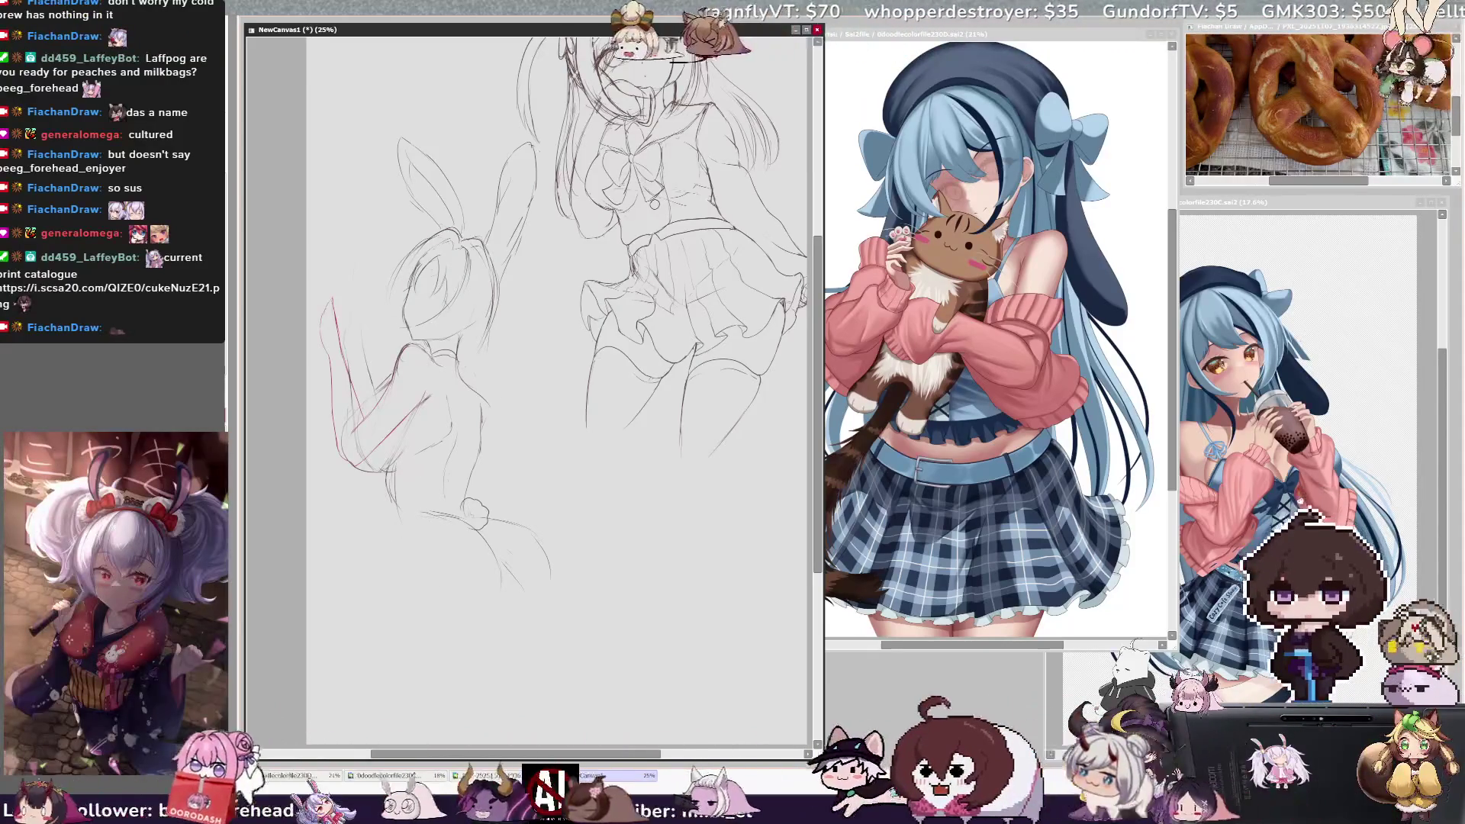
left_click_drag(329, 176, 329, 152)
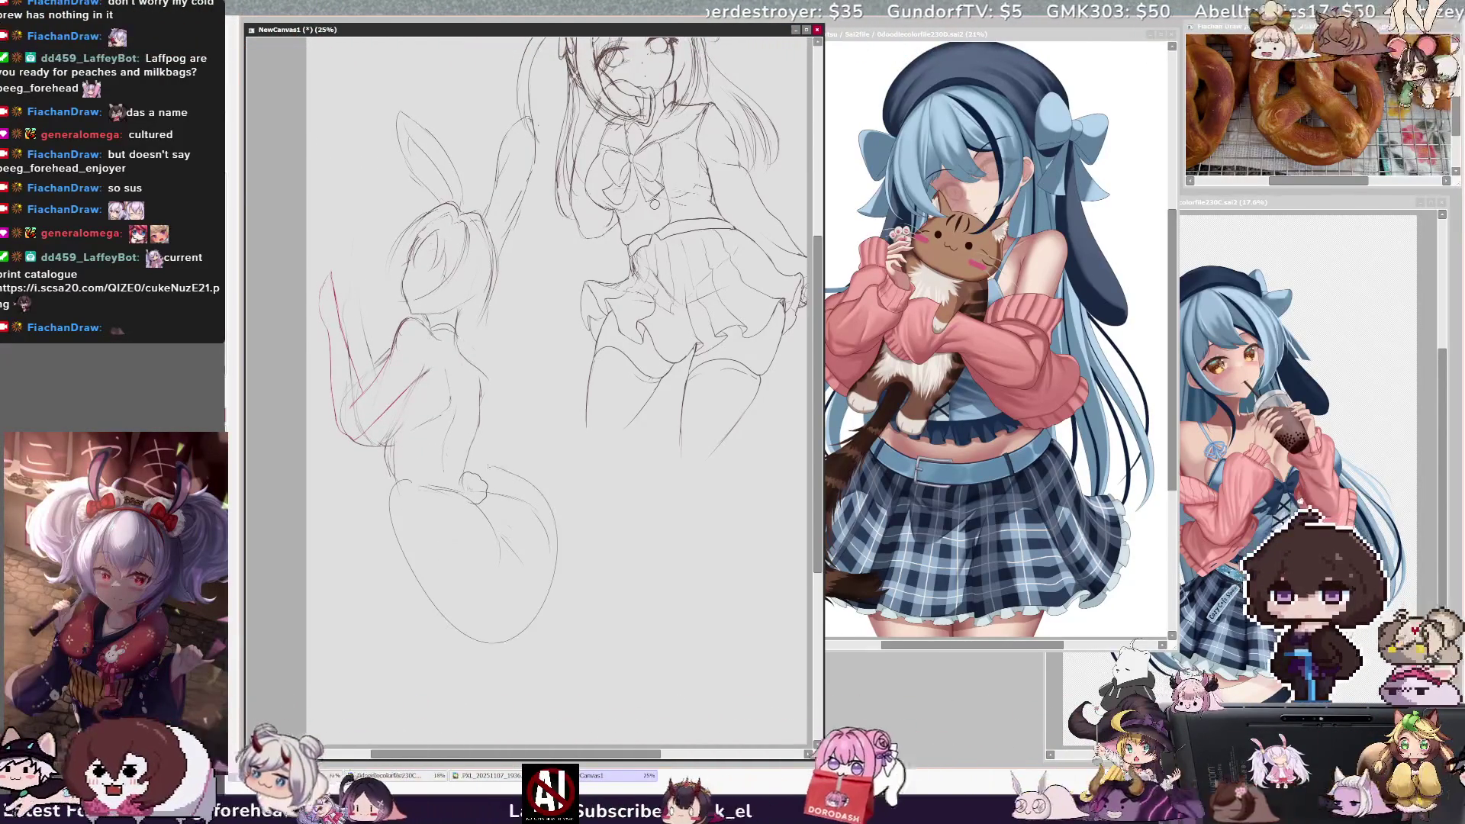
Step: Lasso the lower-body area and sketch lower-body lines, undoing the messy ones
left_click_drag(467, 481, 532, 571)
left_click_drag(504, 534, 538, 584)
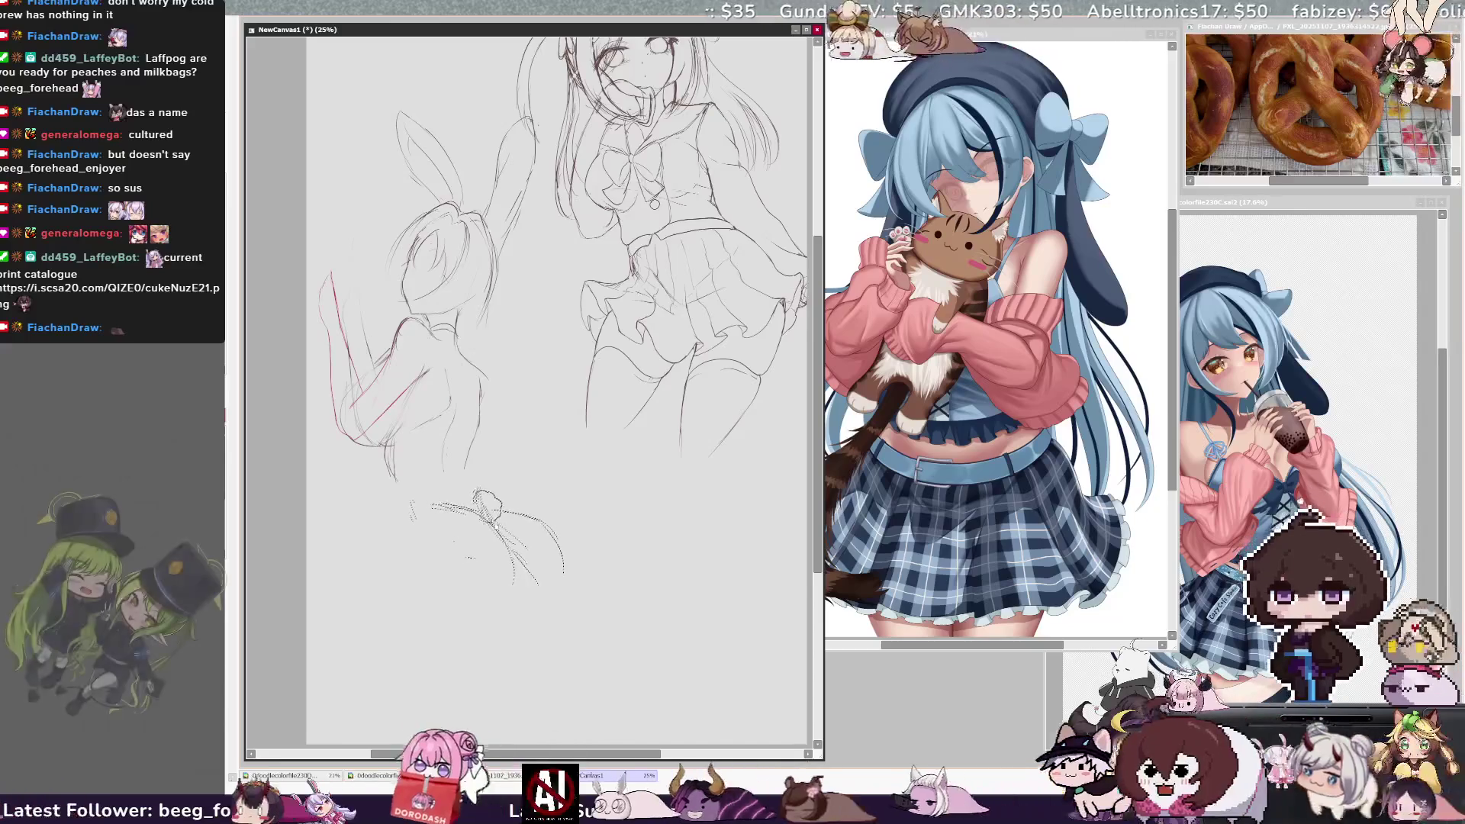
left_click_drag(480, 496, 508, 550)
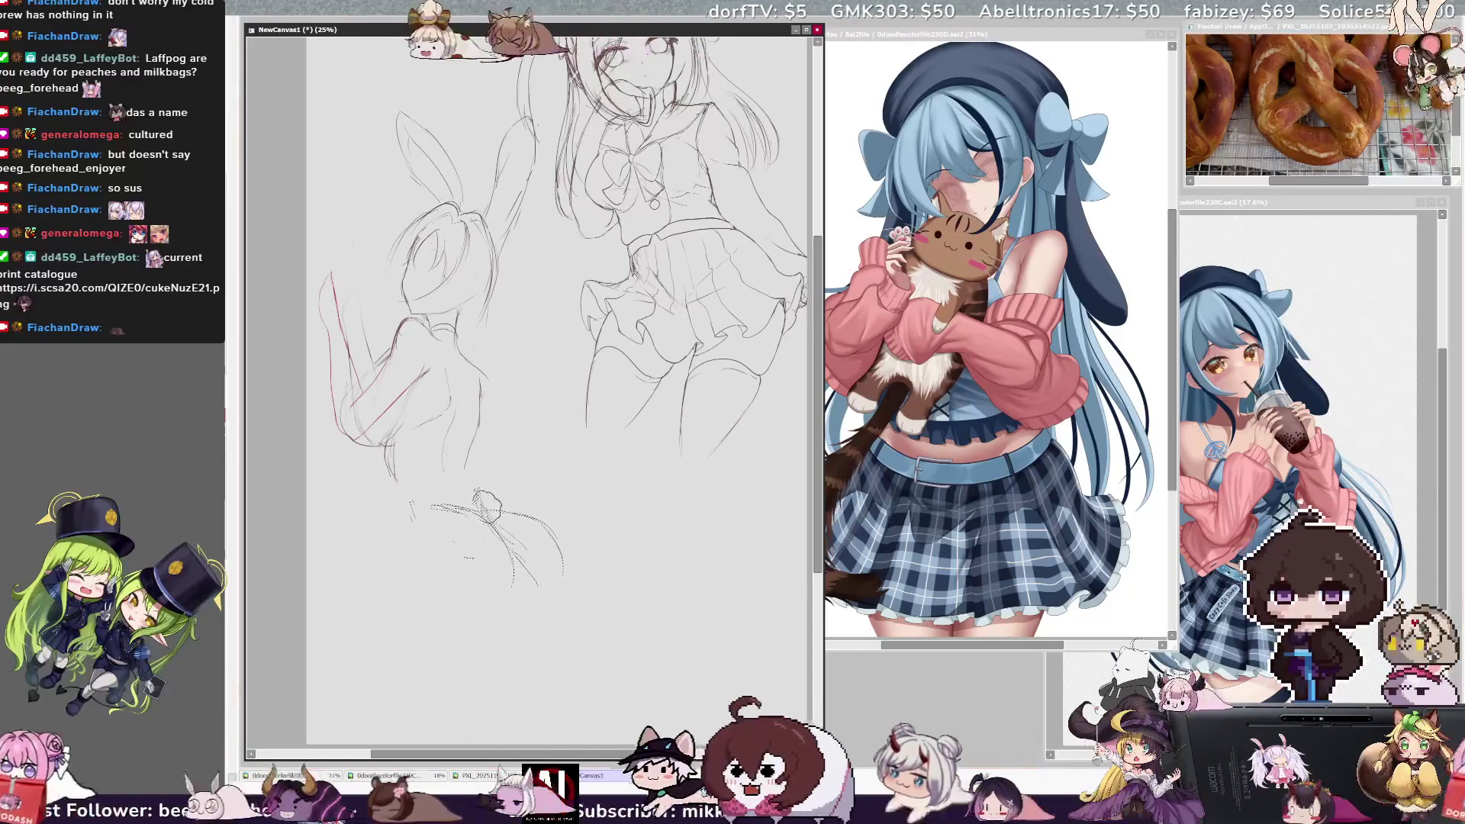
key("ctrl+z")
key("ctrl+z")
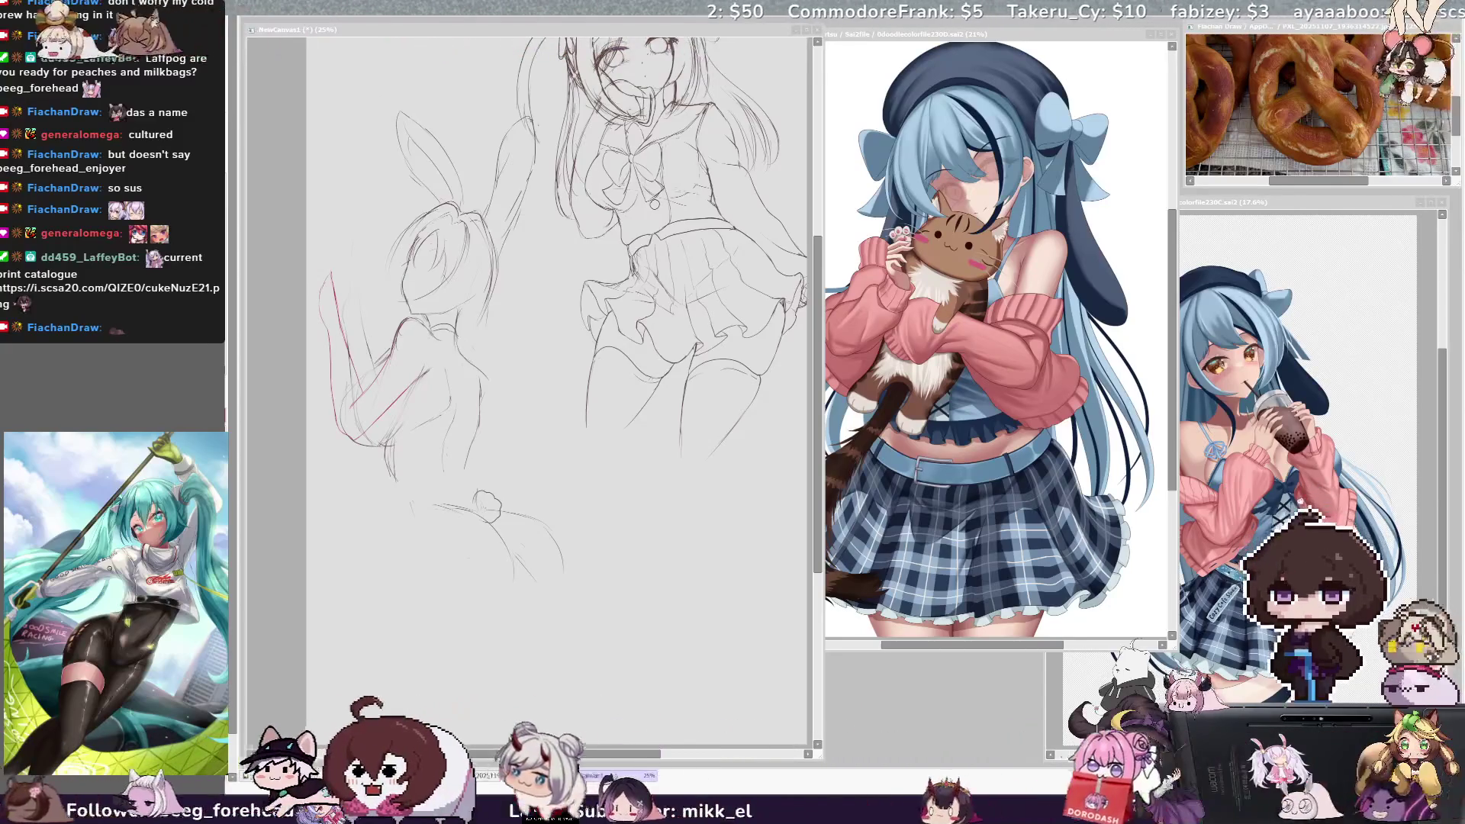
left_click(473, 450)
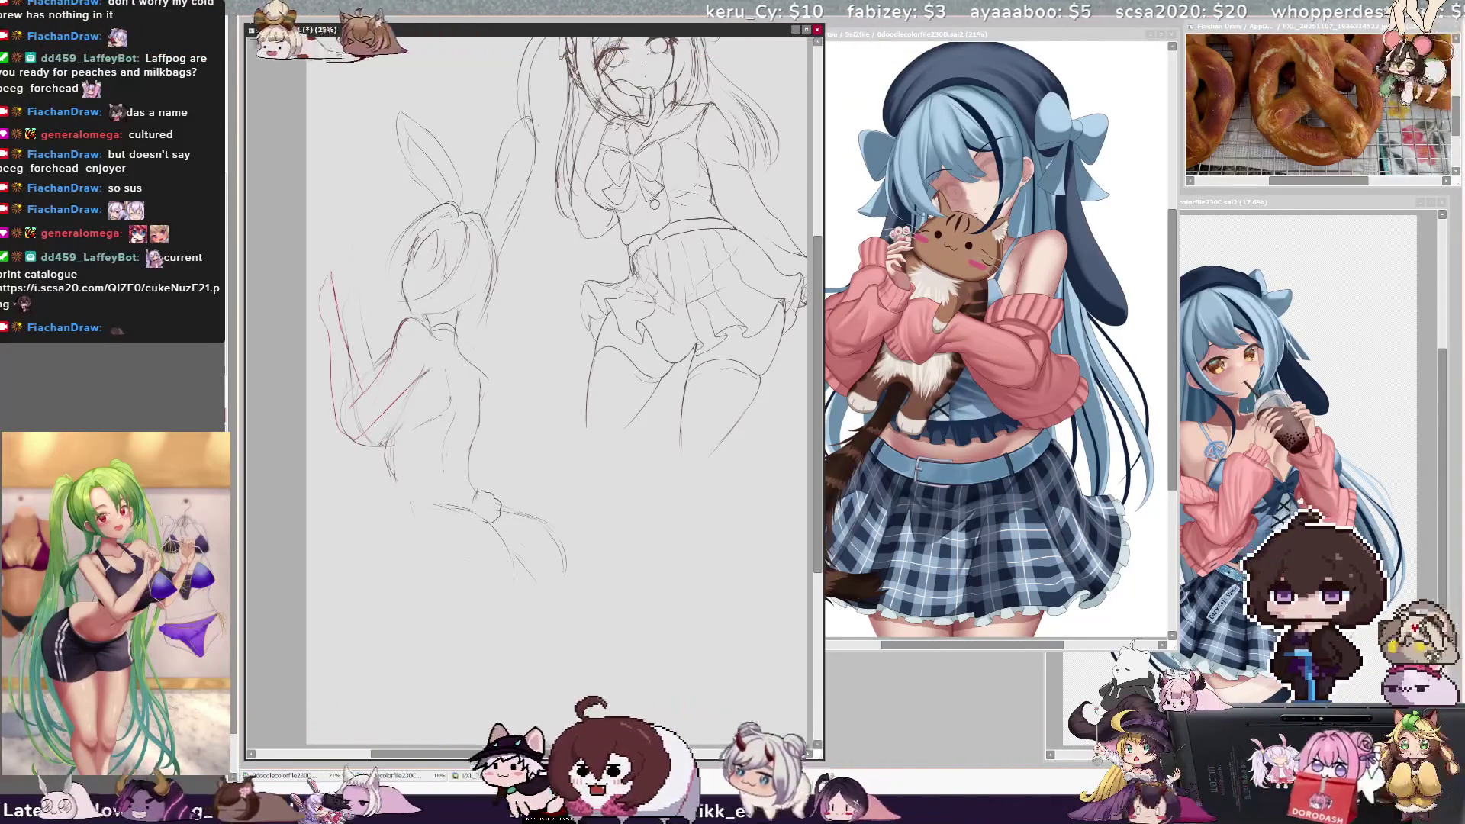
Step: Draw the hip outline and thigh and leg lines, then flip the view to check
left_click_drag(549, 533, 566, 573)
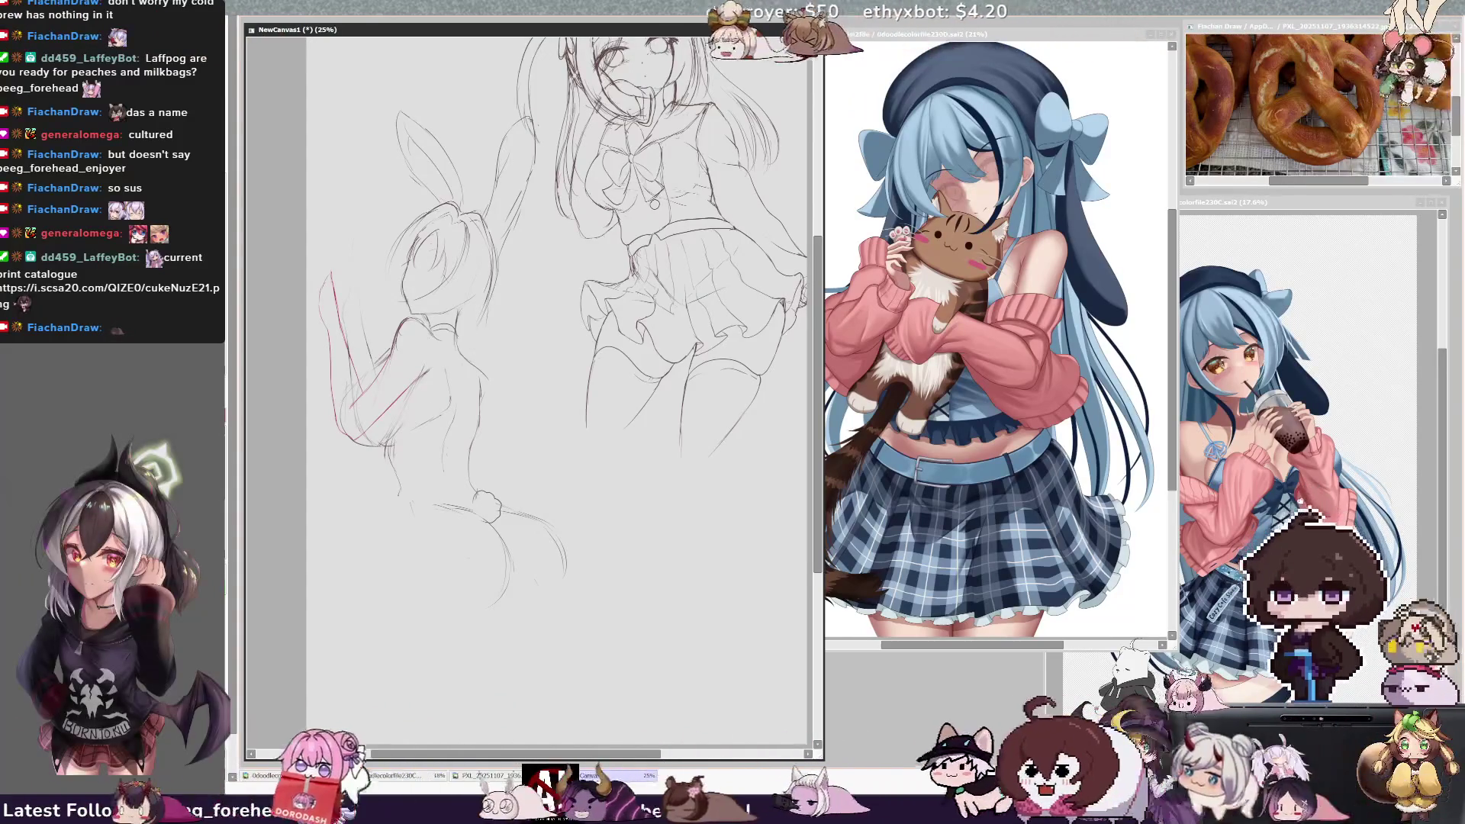
left_click_drag(403, 561, 412, 595)
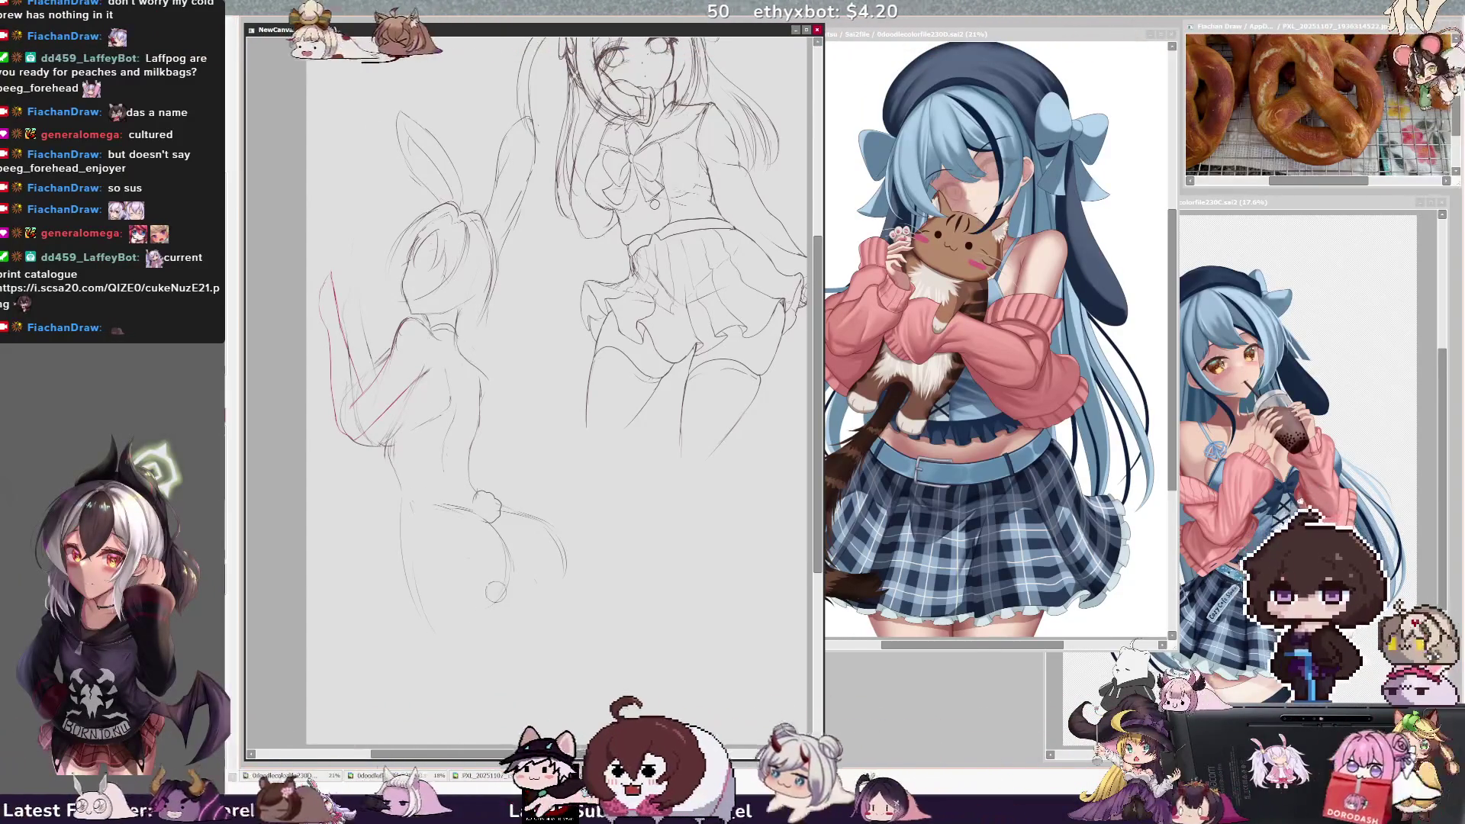
left_click_drag(511, 583, 489, 610)
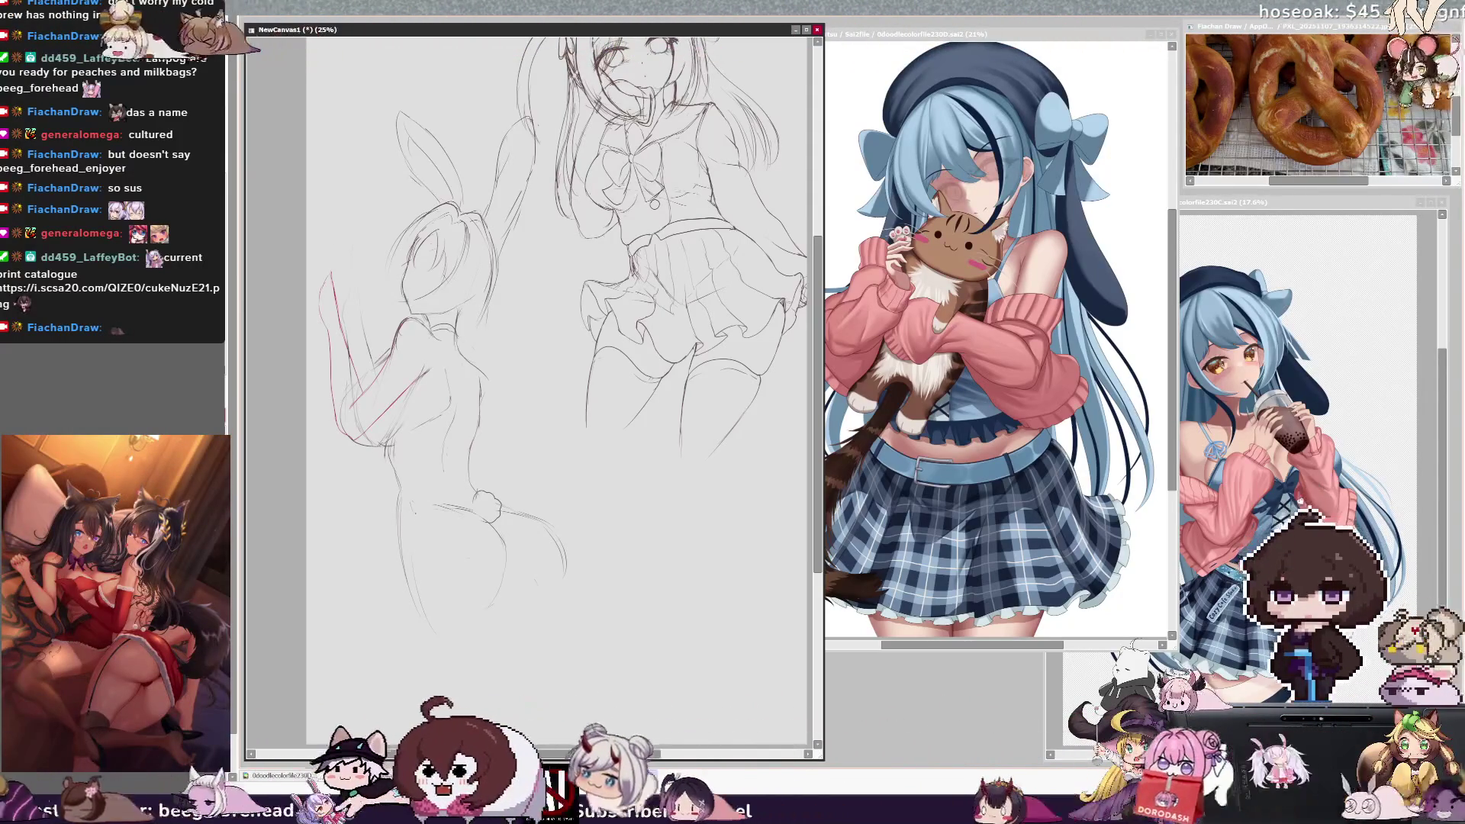
left_click_drag(393, 505, 419, 501)
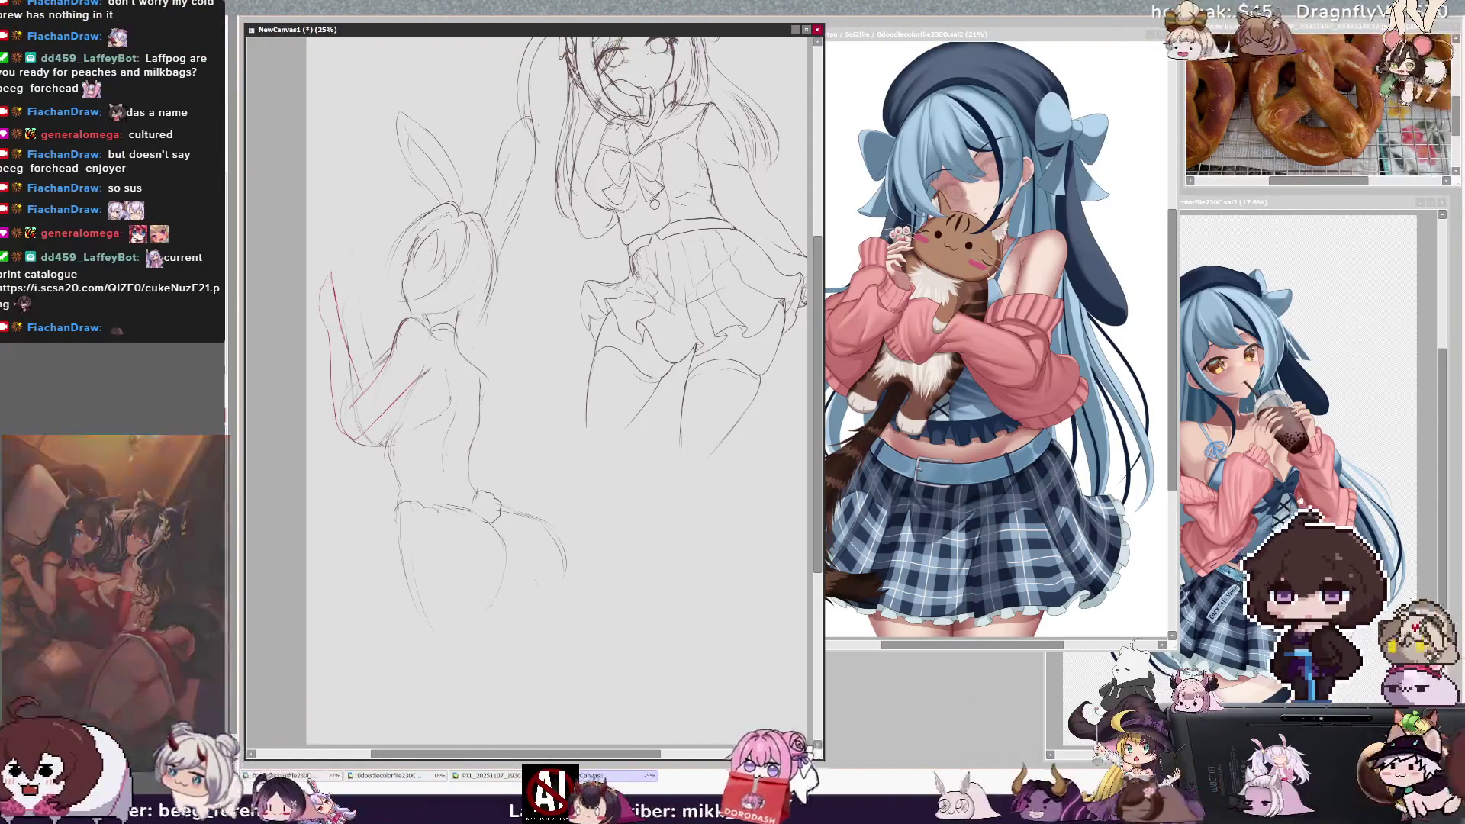
left_click_drag(486, 537, 500, 557)
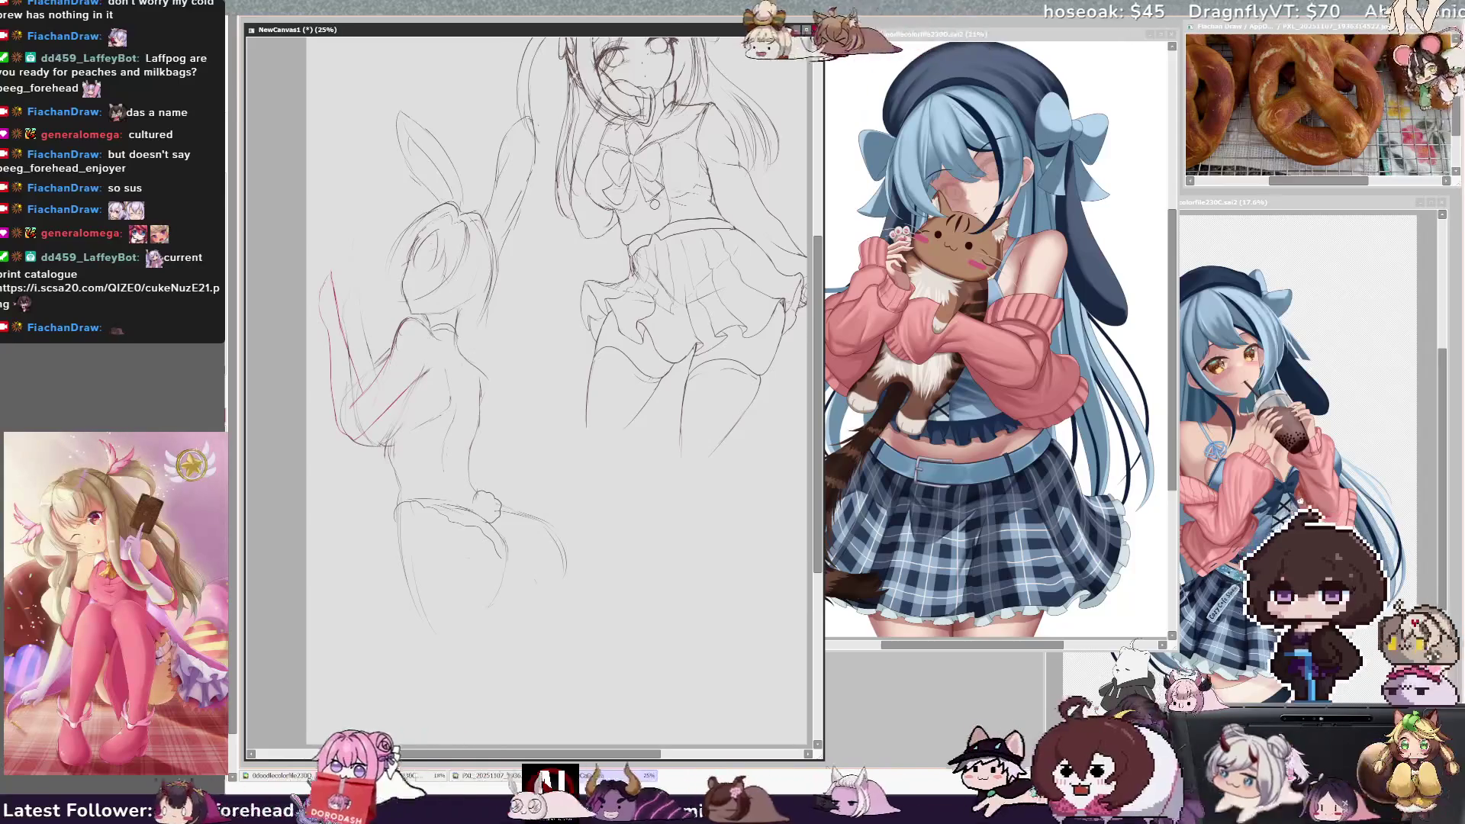
key("h")
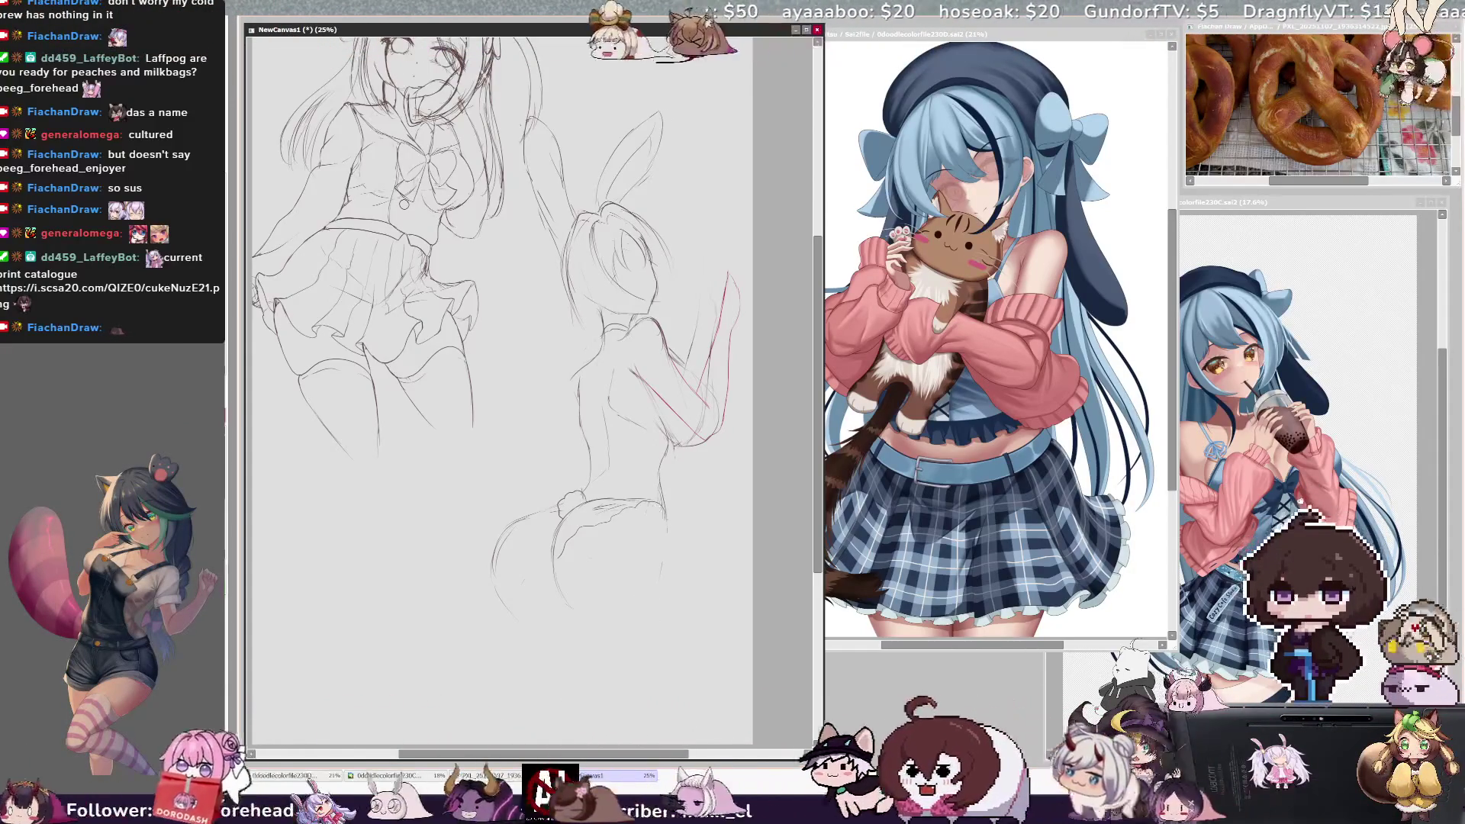
Step: Extend the right hip contour downward, unflip the view, and lasso the lower body
left_click_drag(668, 548, 659, 591)
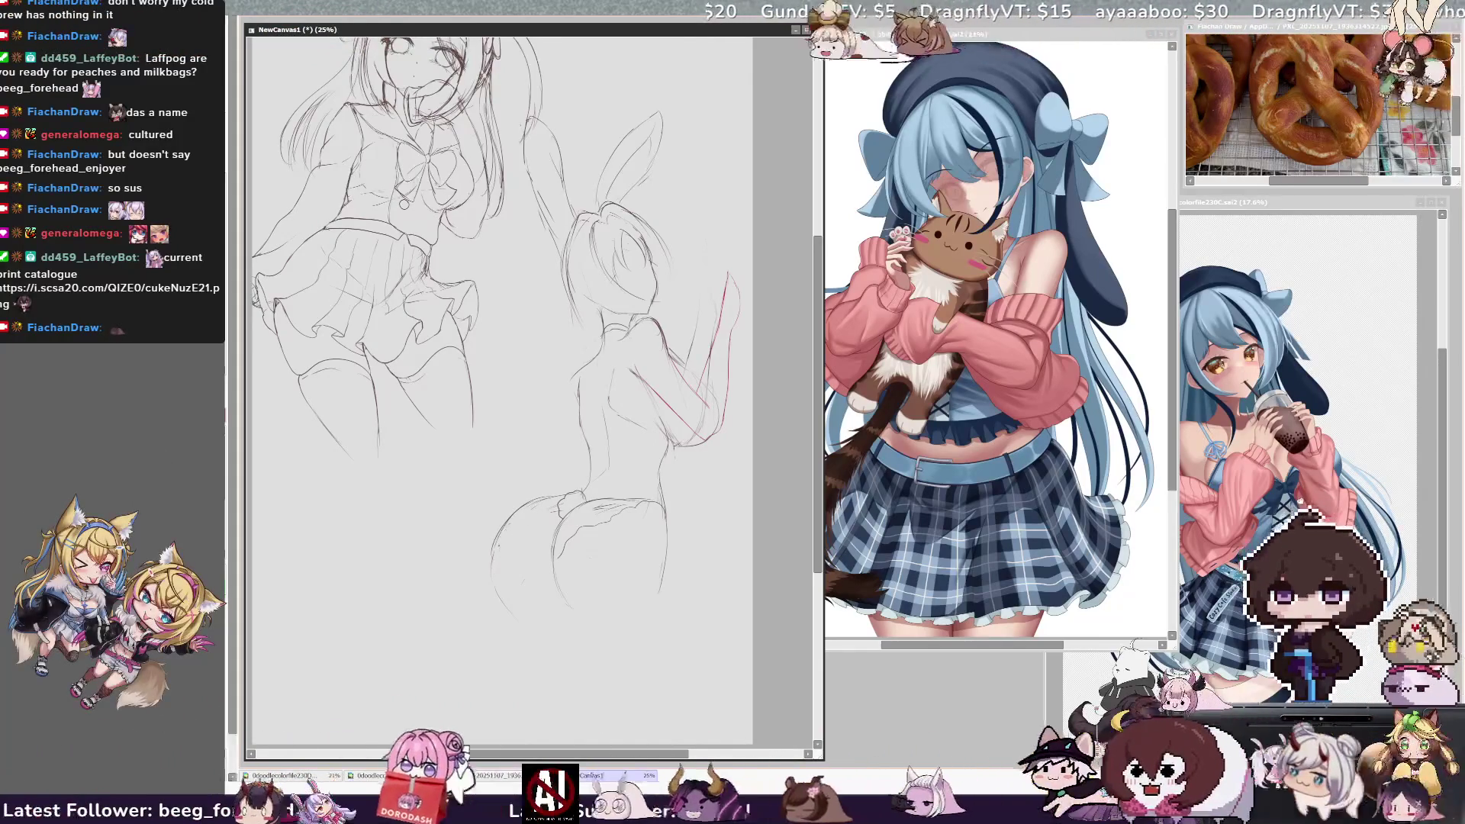
key("h")
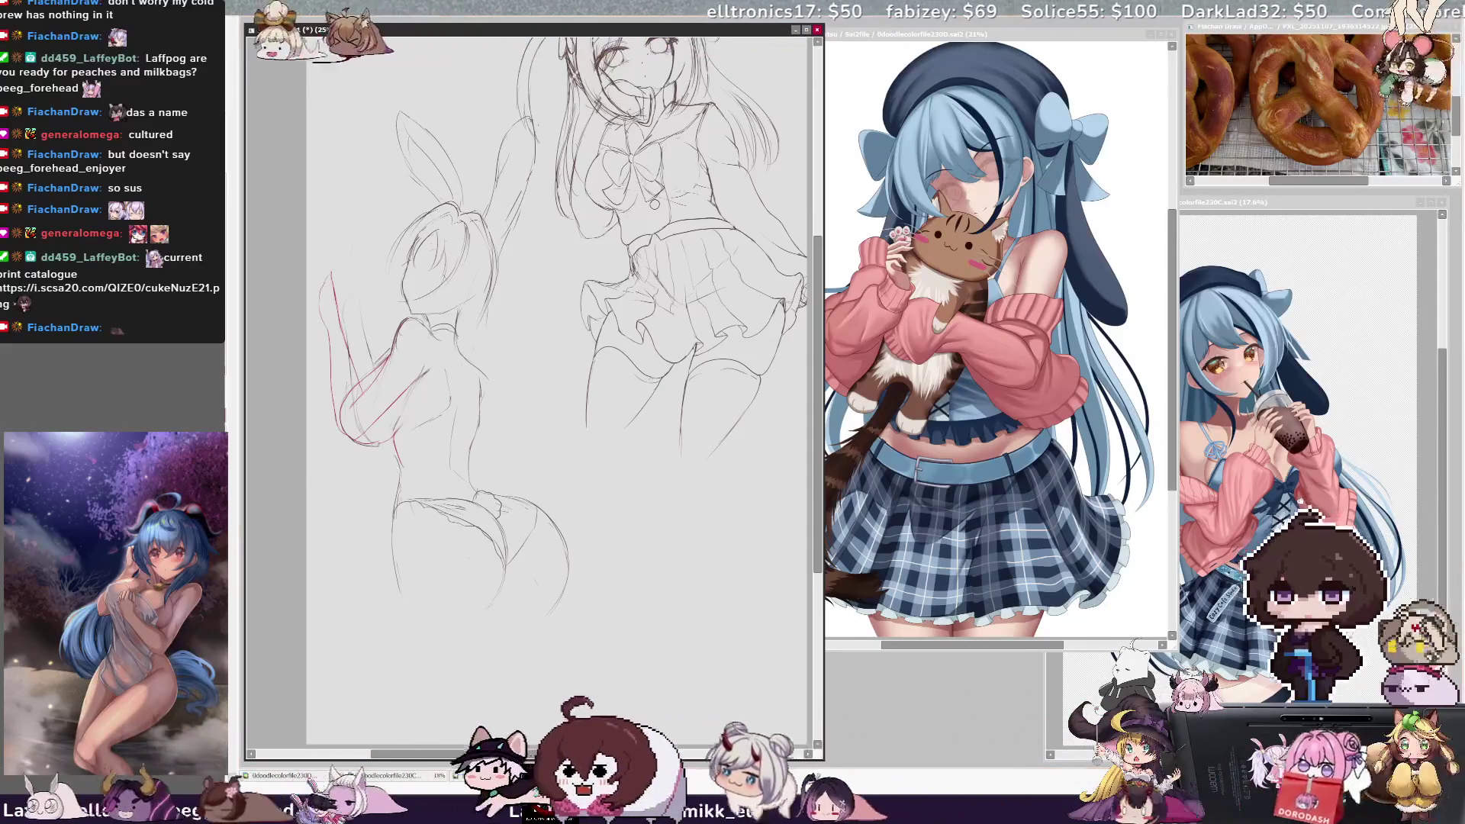
mouse_move(427, 456)
left_mouse_down()
mouse_move(352, 603)
mouse_move(538, 452)
mouse_move(469, 456)
left_mouse_up()
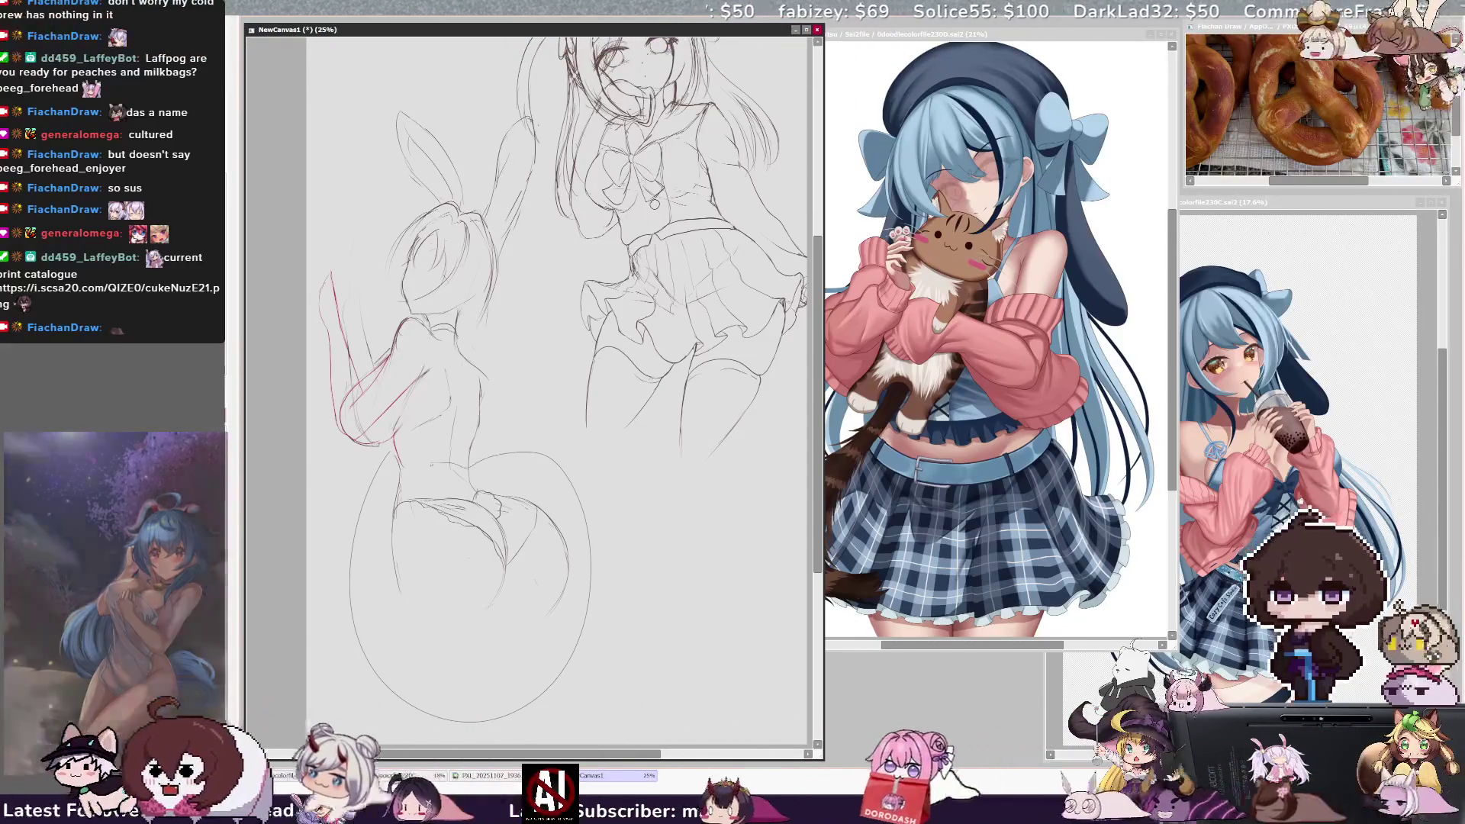
Step: Free Transform the selected hips and legs, stretching them slightly downward
key("ctrl+t")
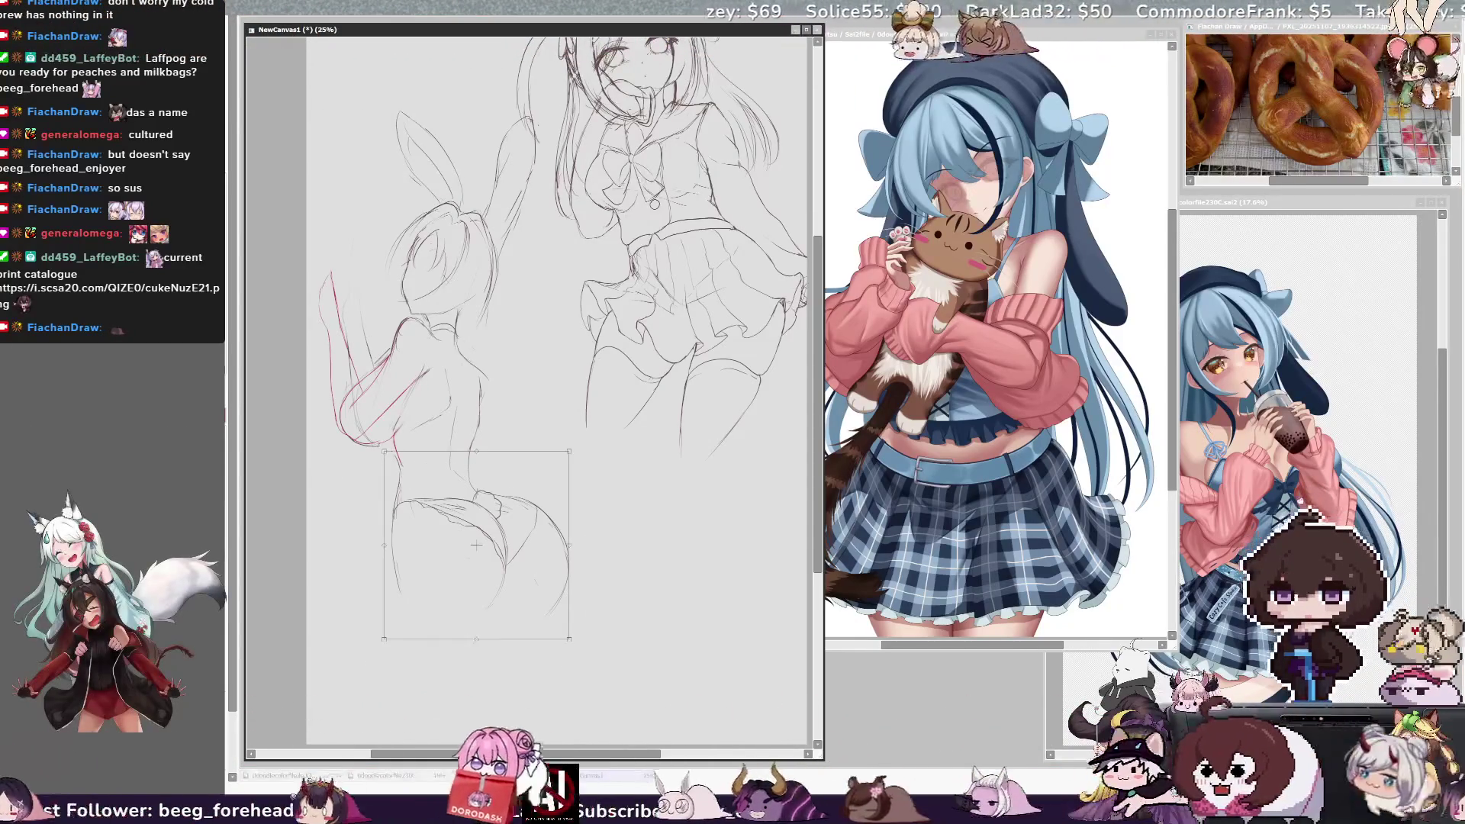
left_click_drag(576, 615, 477, 649)
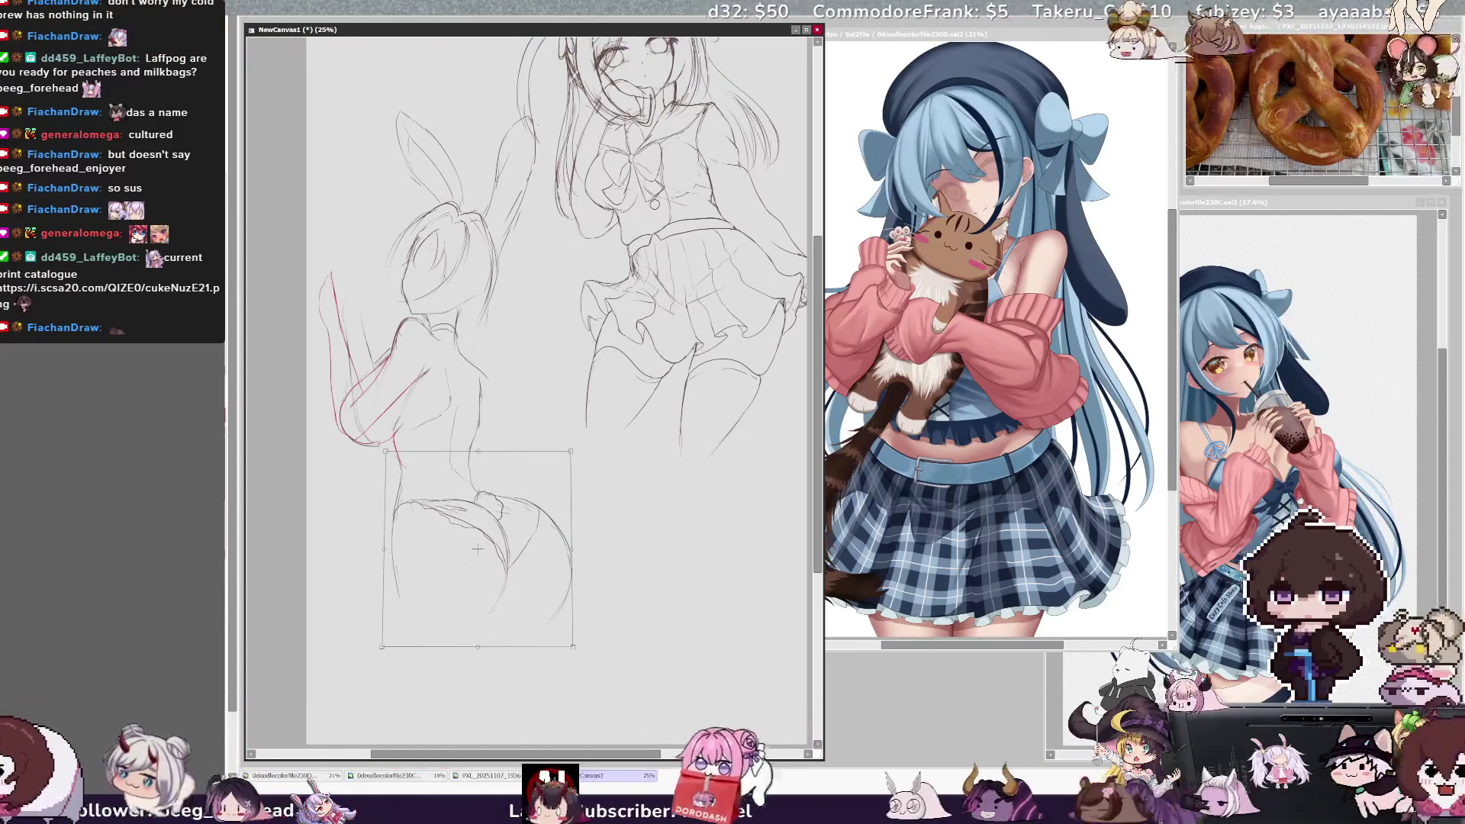
key("Return")
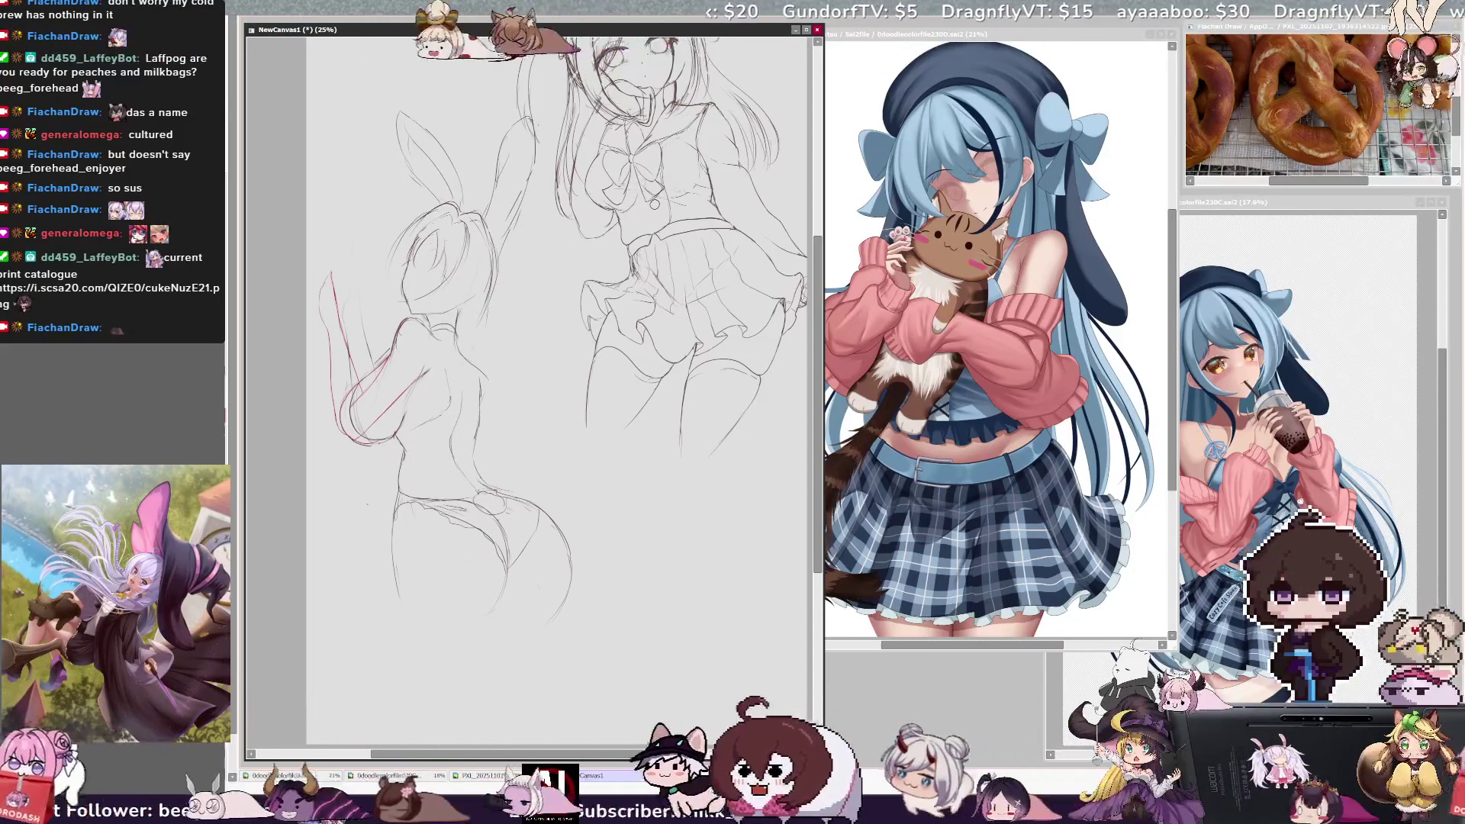
Step: Draw a line along the leg, then reselect the hips and thighs and narrow them
mouse_move(395, 500)
left_mouse_down()
mouse_move(382, 691)
mouse_move(545, 477)
left_mouse_up()
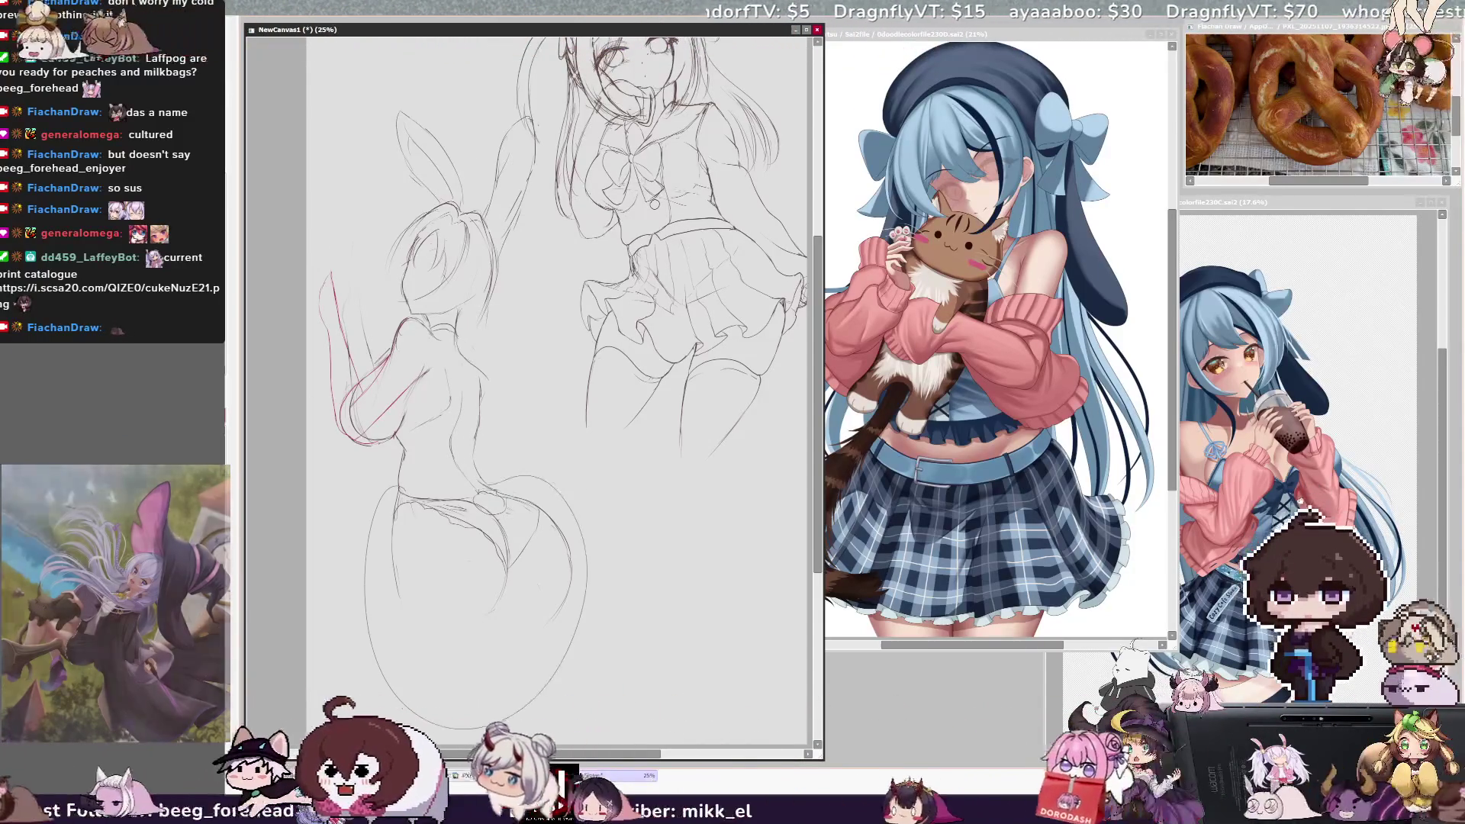
key("ctrl+d")
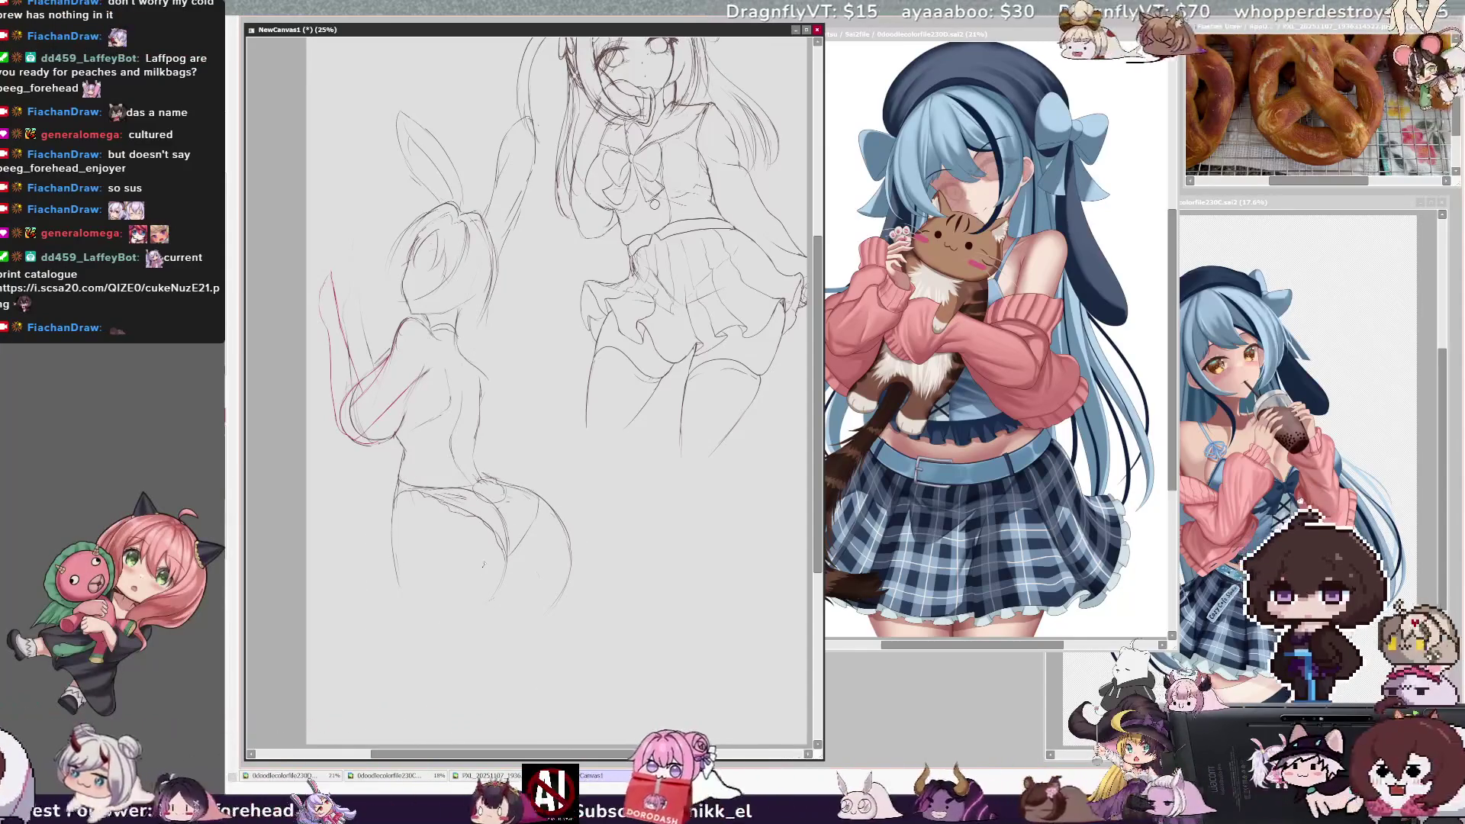
left_click_drag(477, 477, 404, 603)
left_click_drag(578, 555, 559, 555)
key("Return")
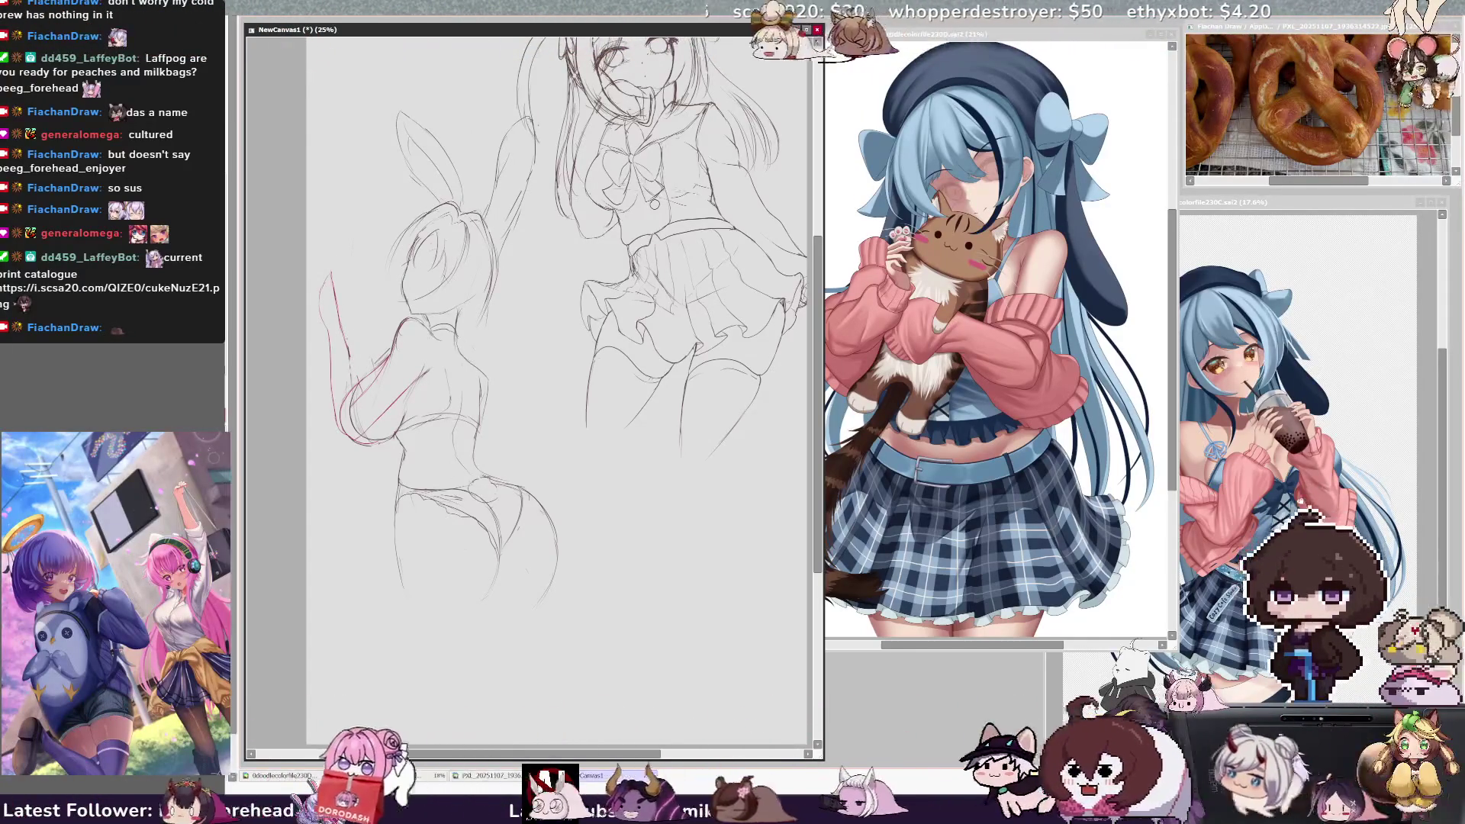
key("ctrl+z")
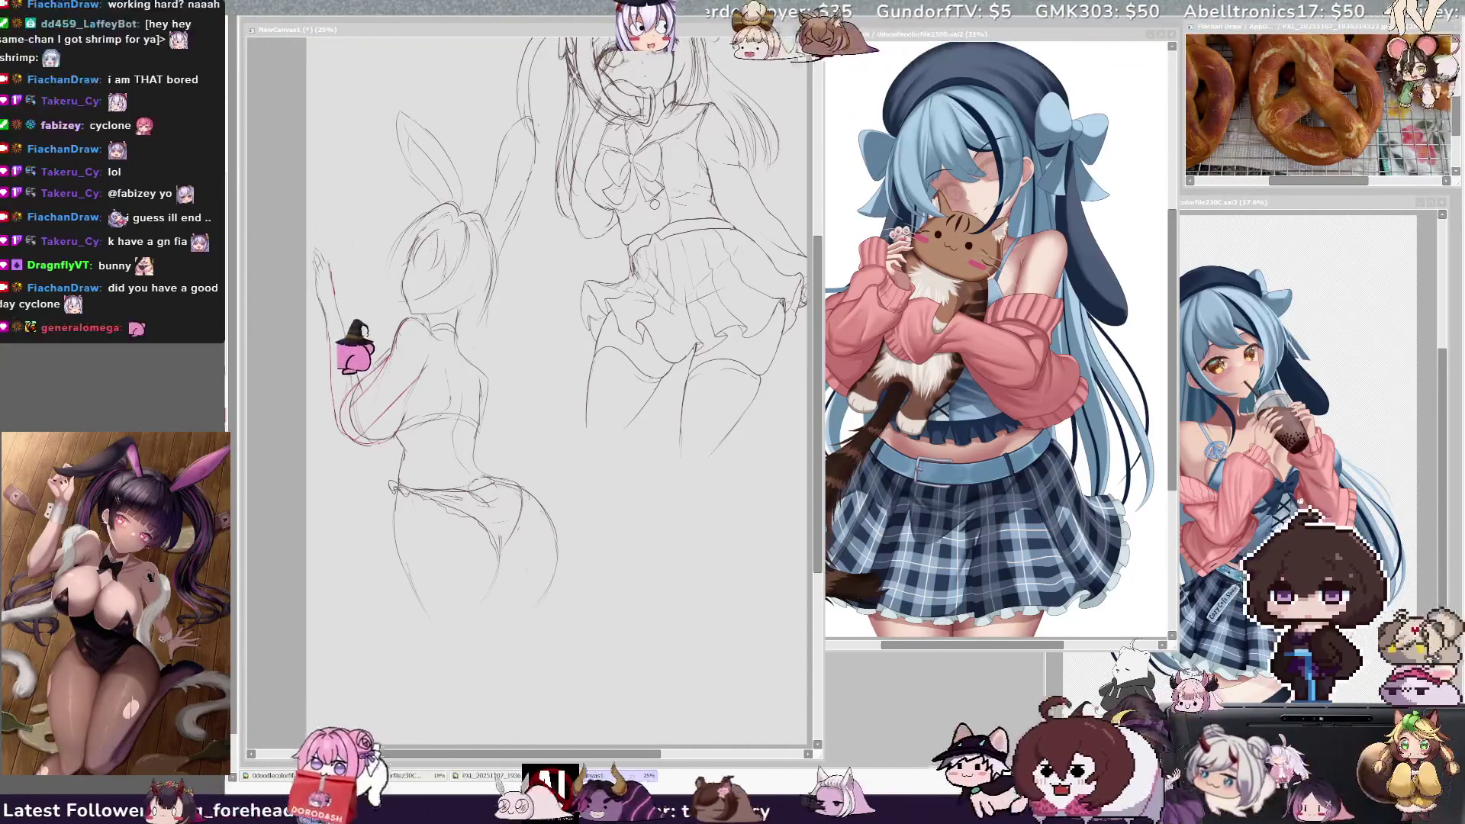
Step: Add strokes around the bunny girl's head and mirror the view to check it
key("alt+Tab")
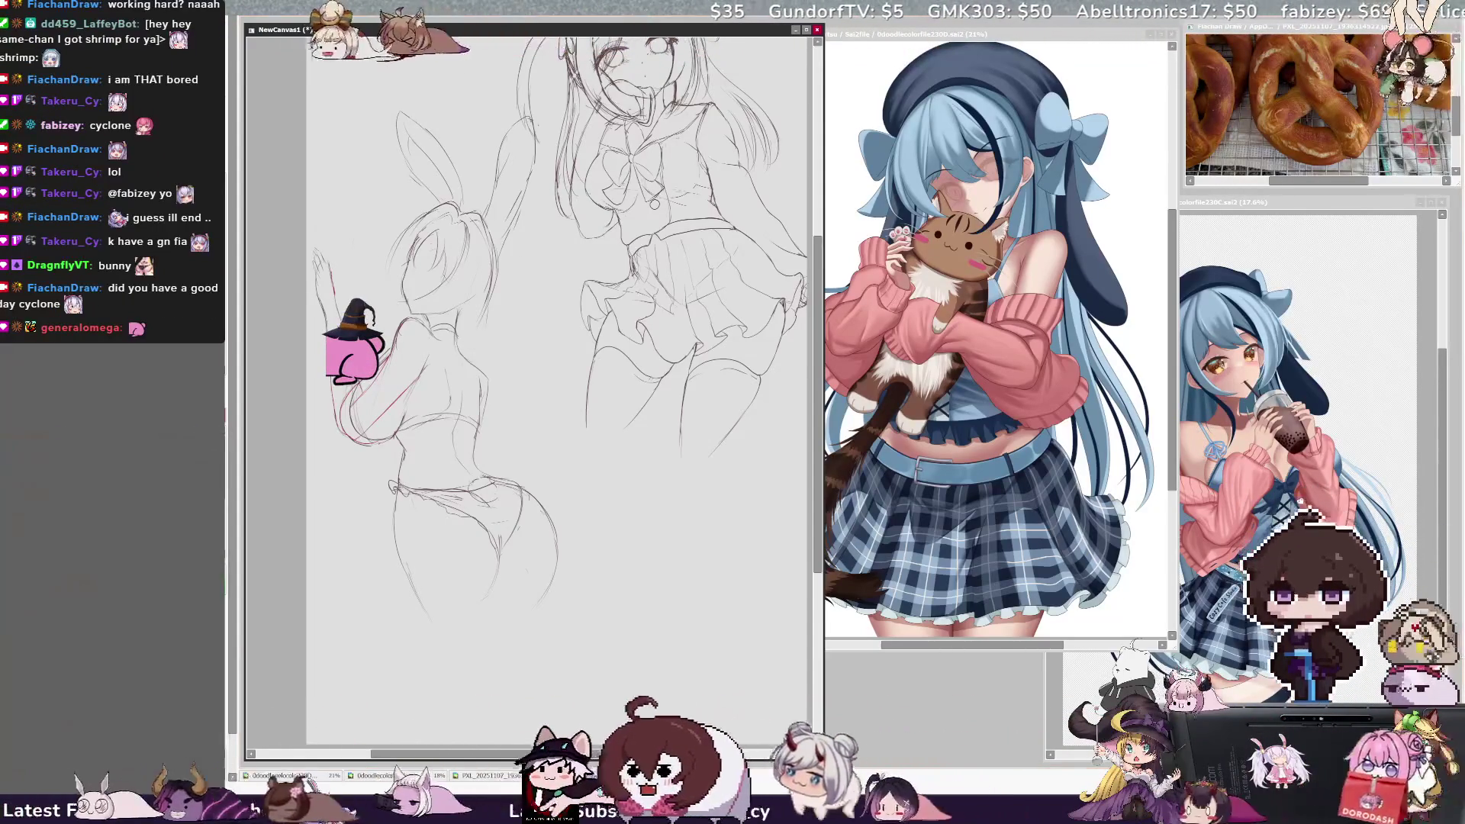
key("ctrl+z")
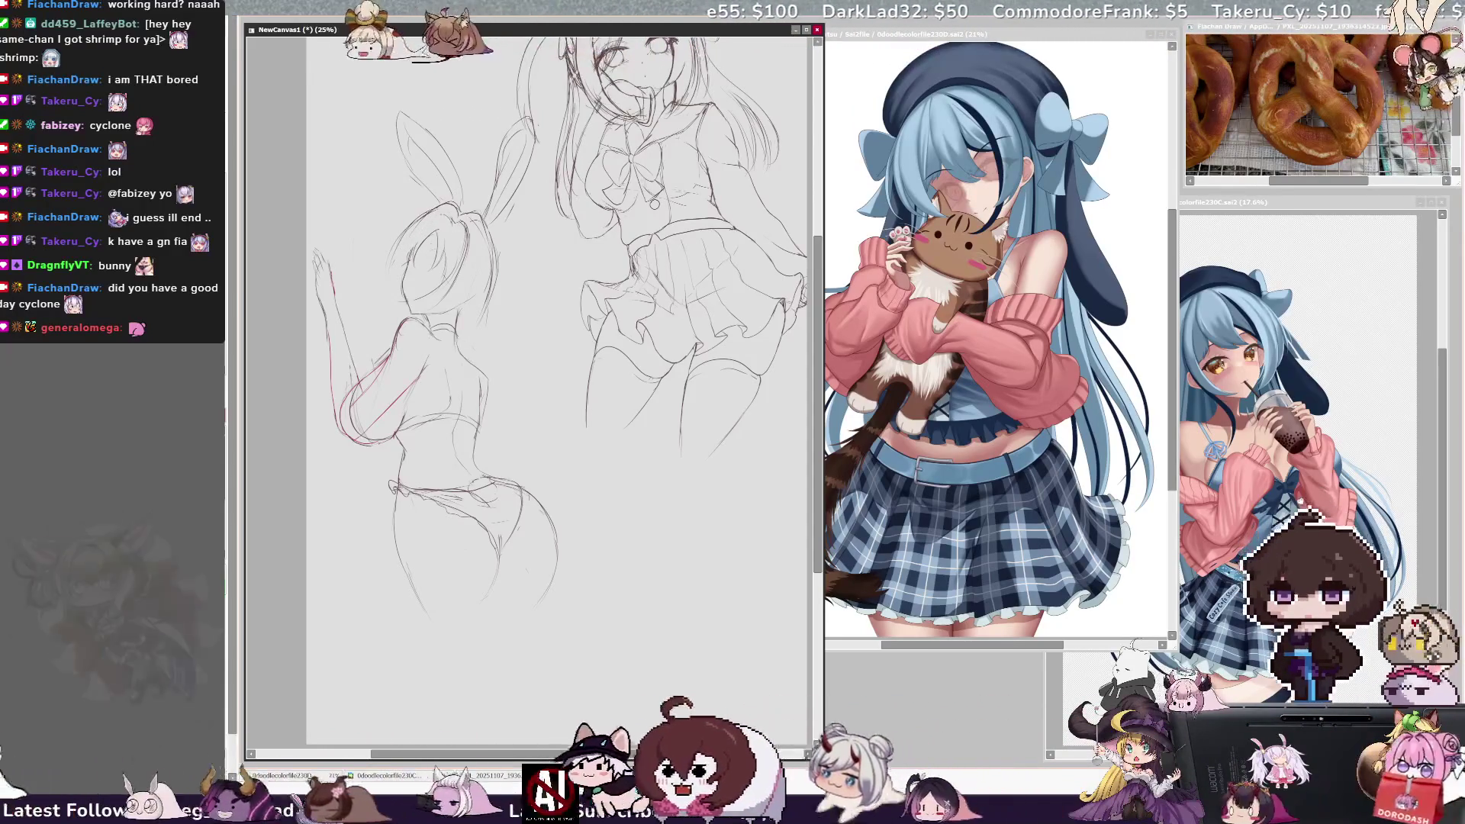
left_click_drag(416, 226, 371, 302)
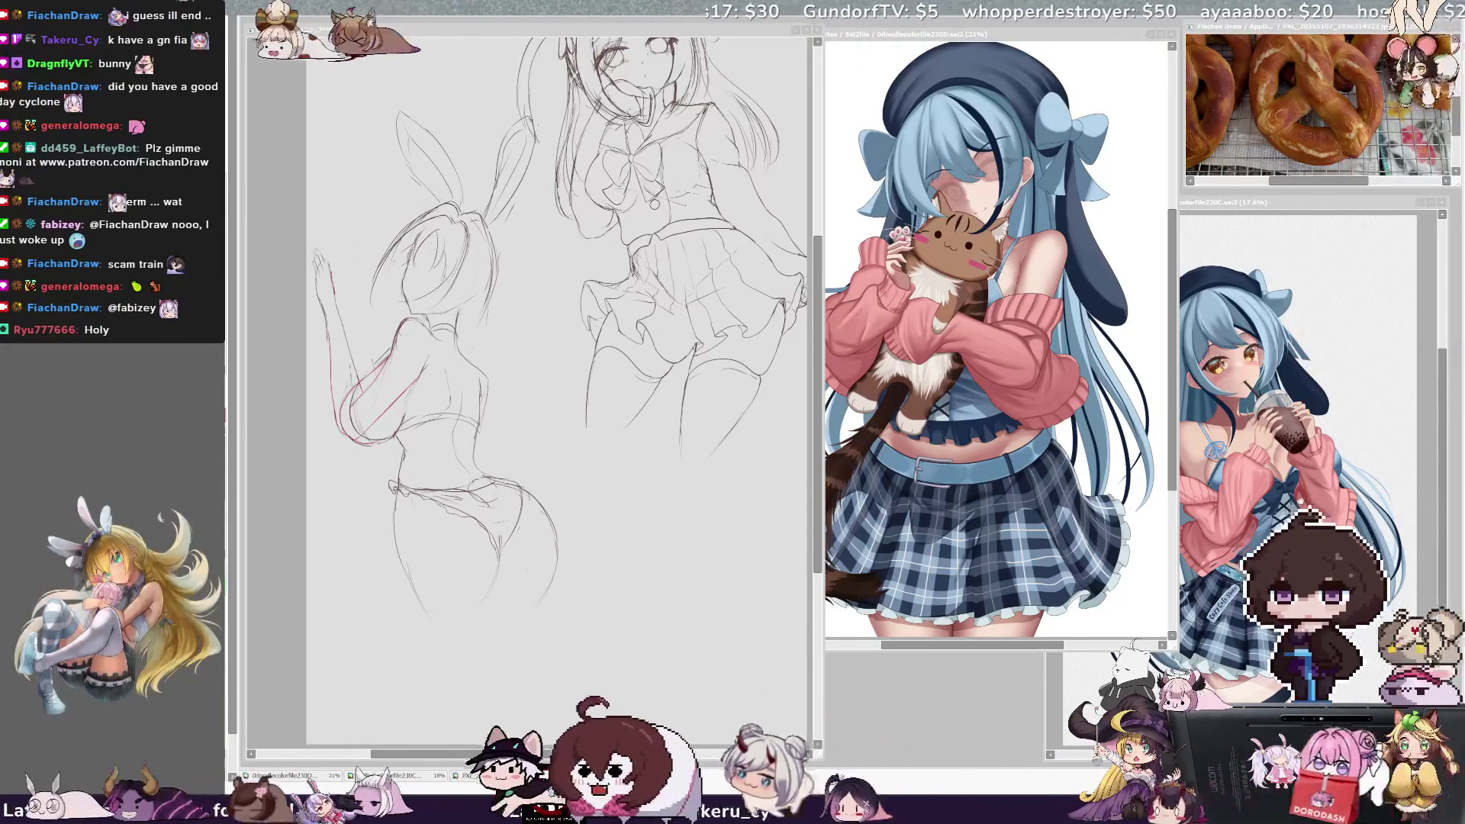
key("h")
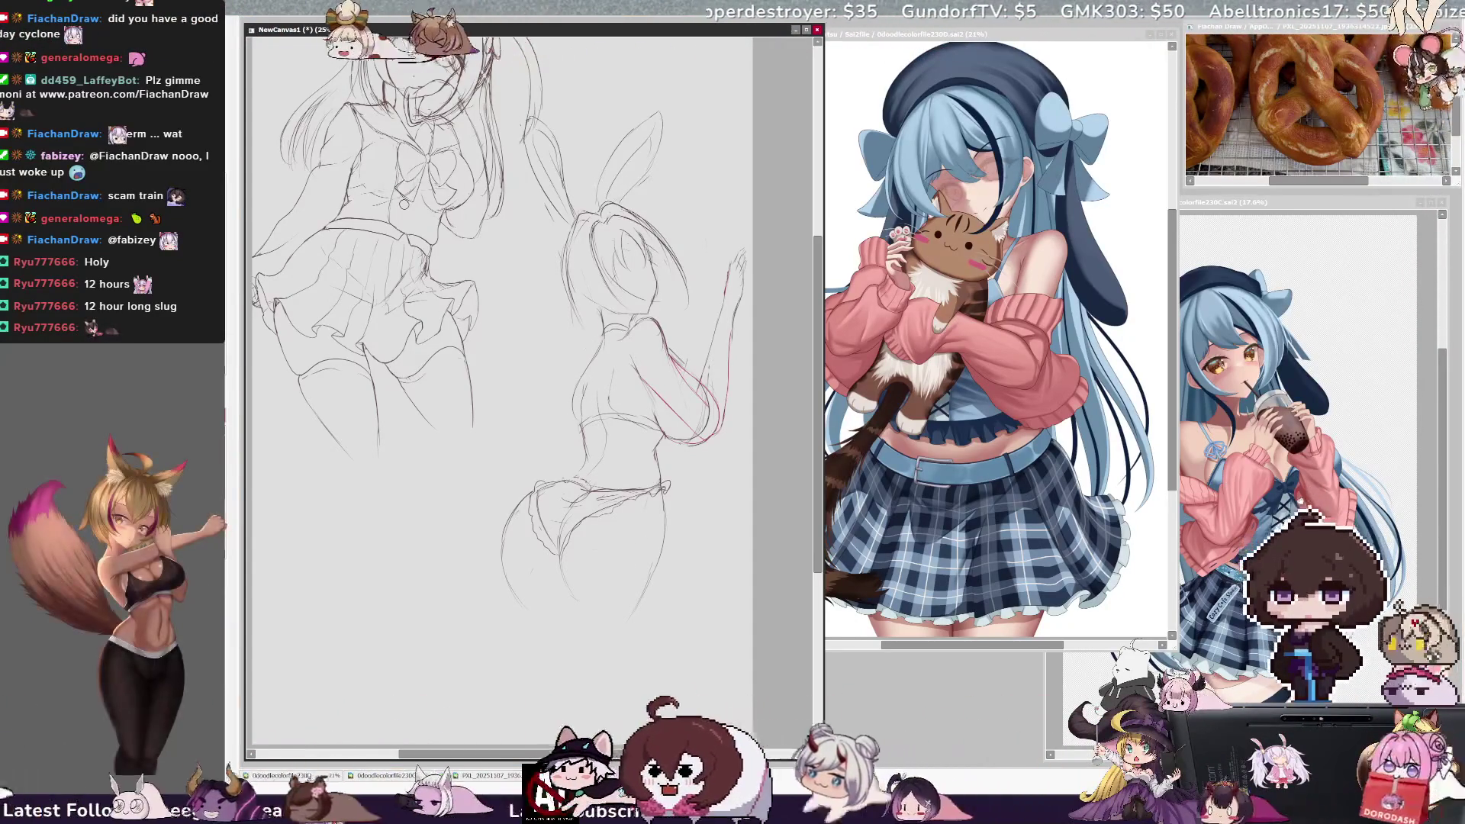
Step: Transform the selected hips: widen the bottom, reposition them, and rotate about 20° clockwise
left_click_drag(511, 485, 478, 592)
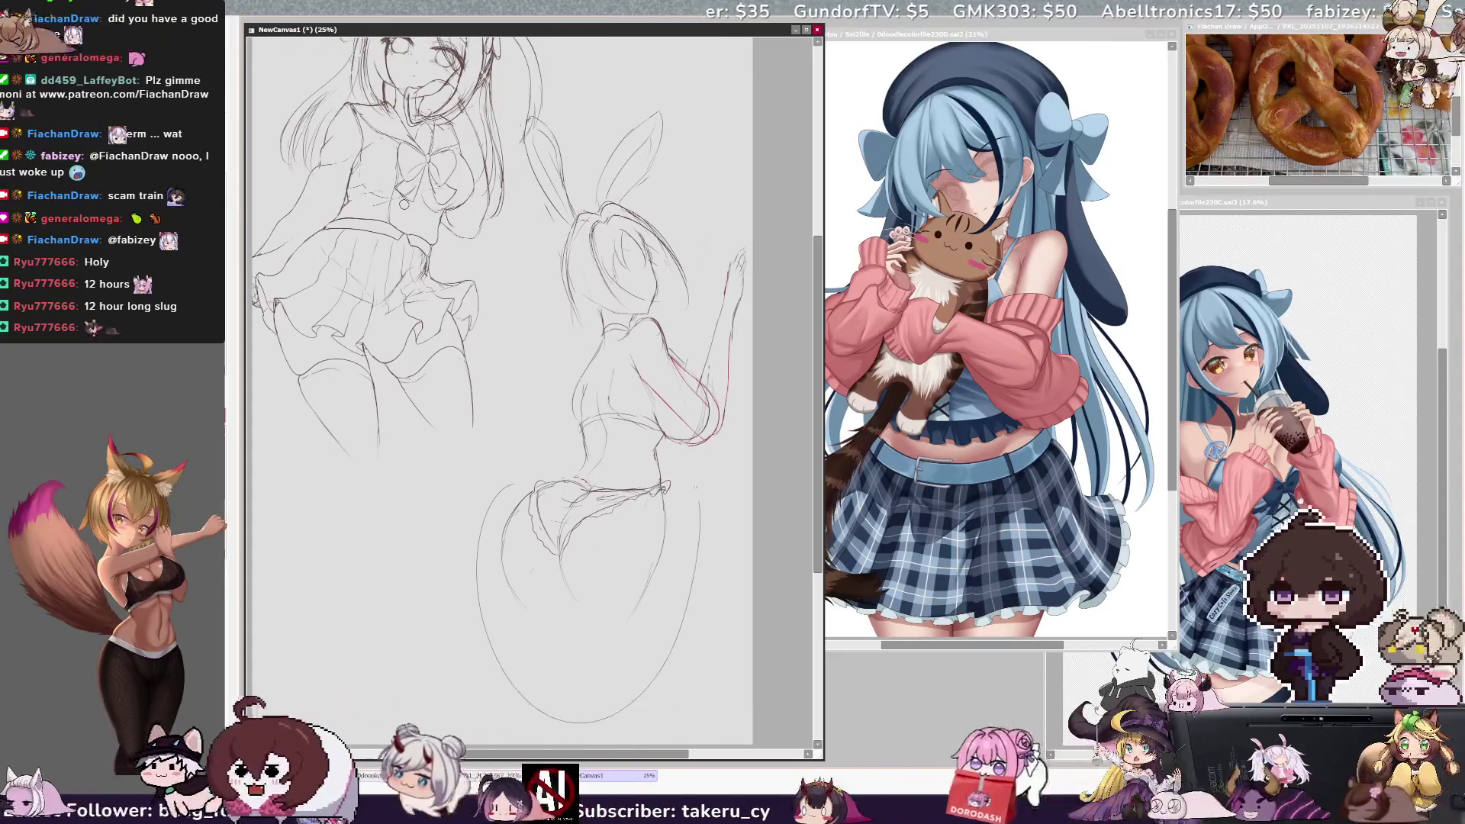
key("ctrl+f")
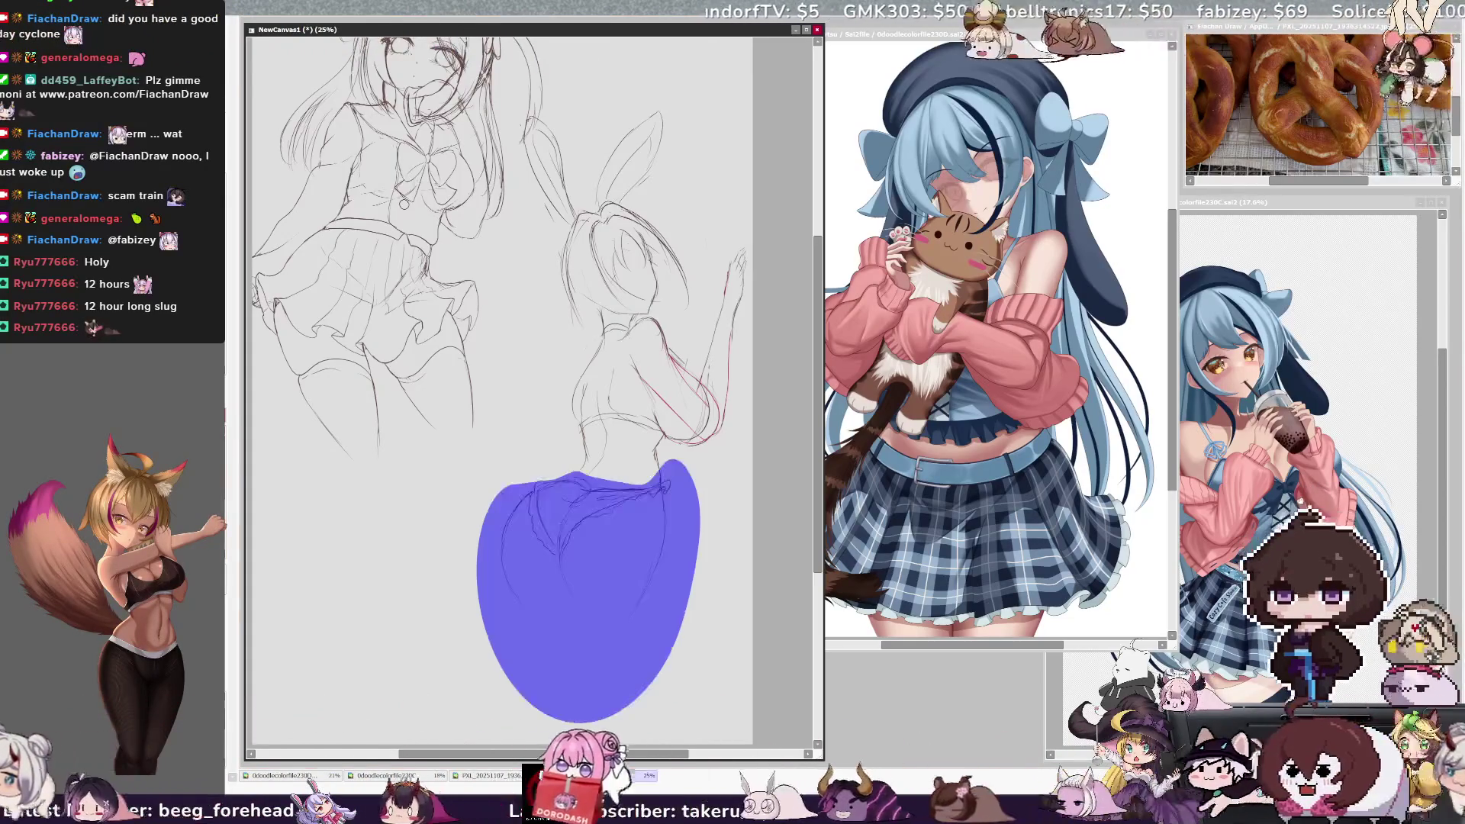
key("ctrl+z")
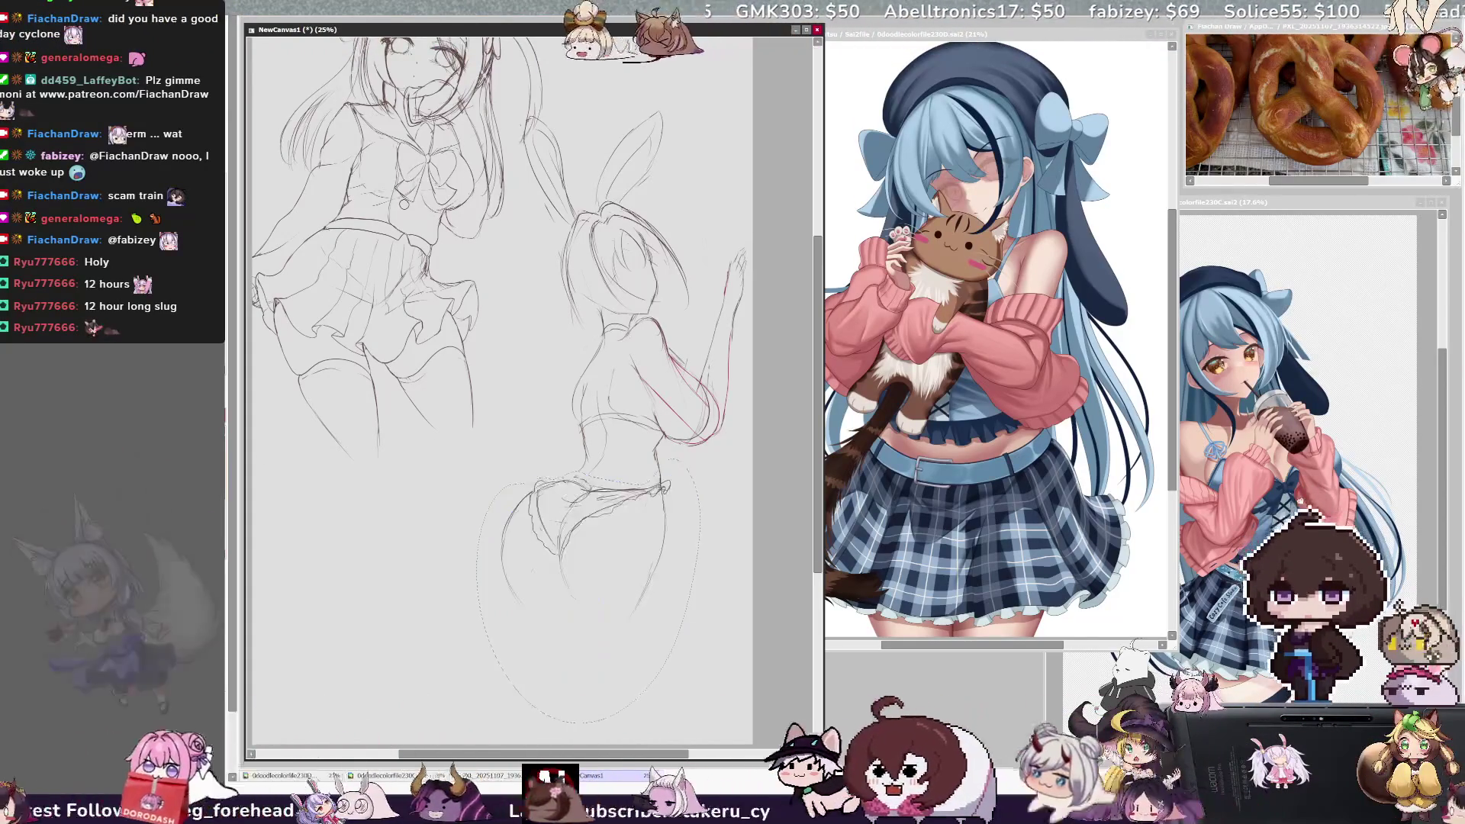
key("ctrl+t")
left_click_drag(674, 632, 689, 637)
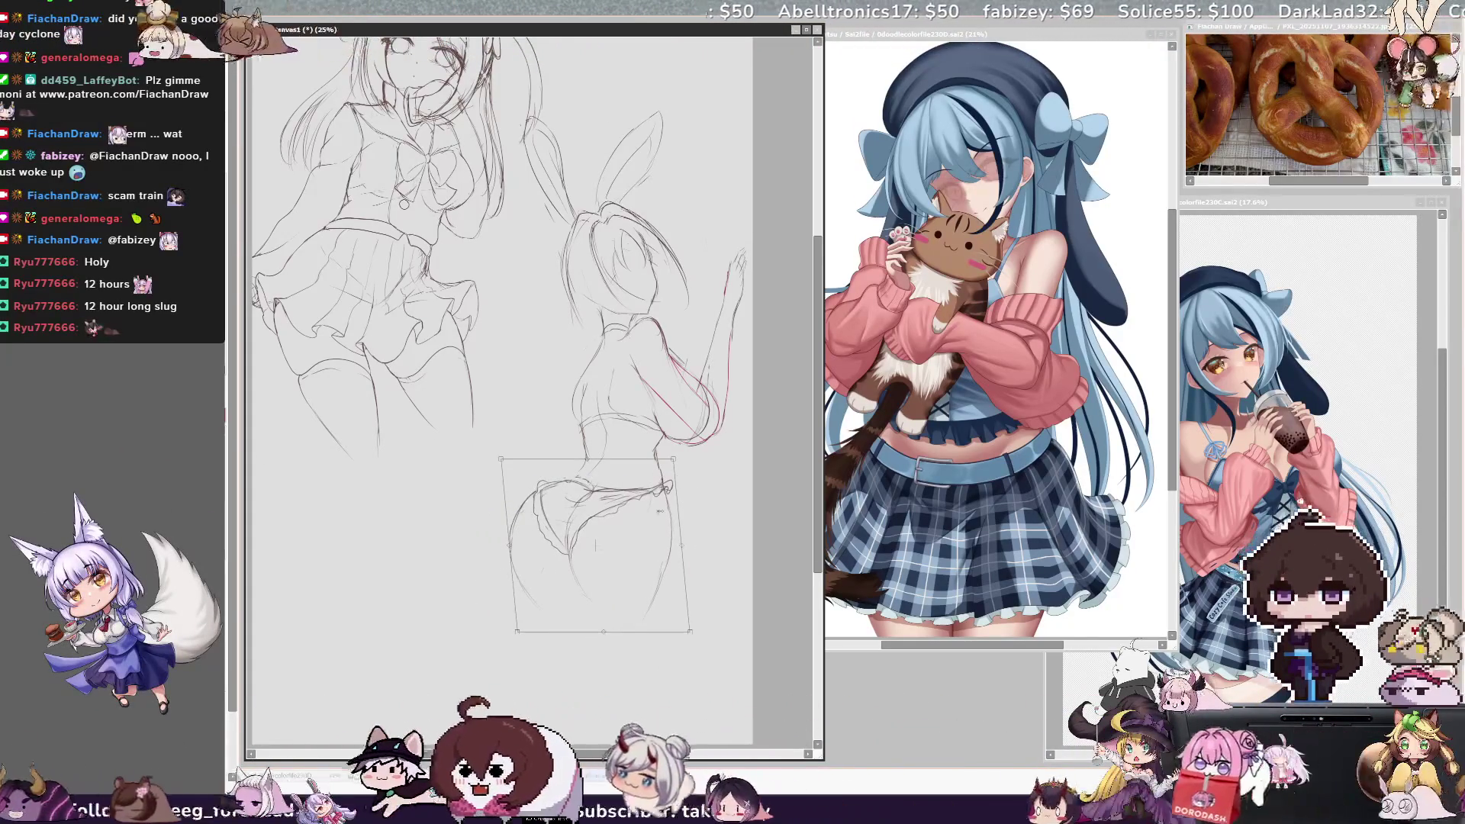
left_click_drag(501, 632, 497, 648)
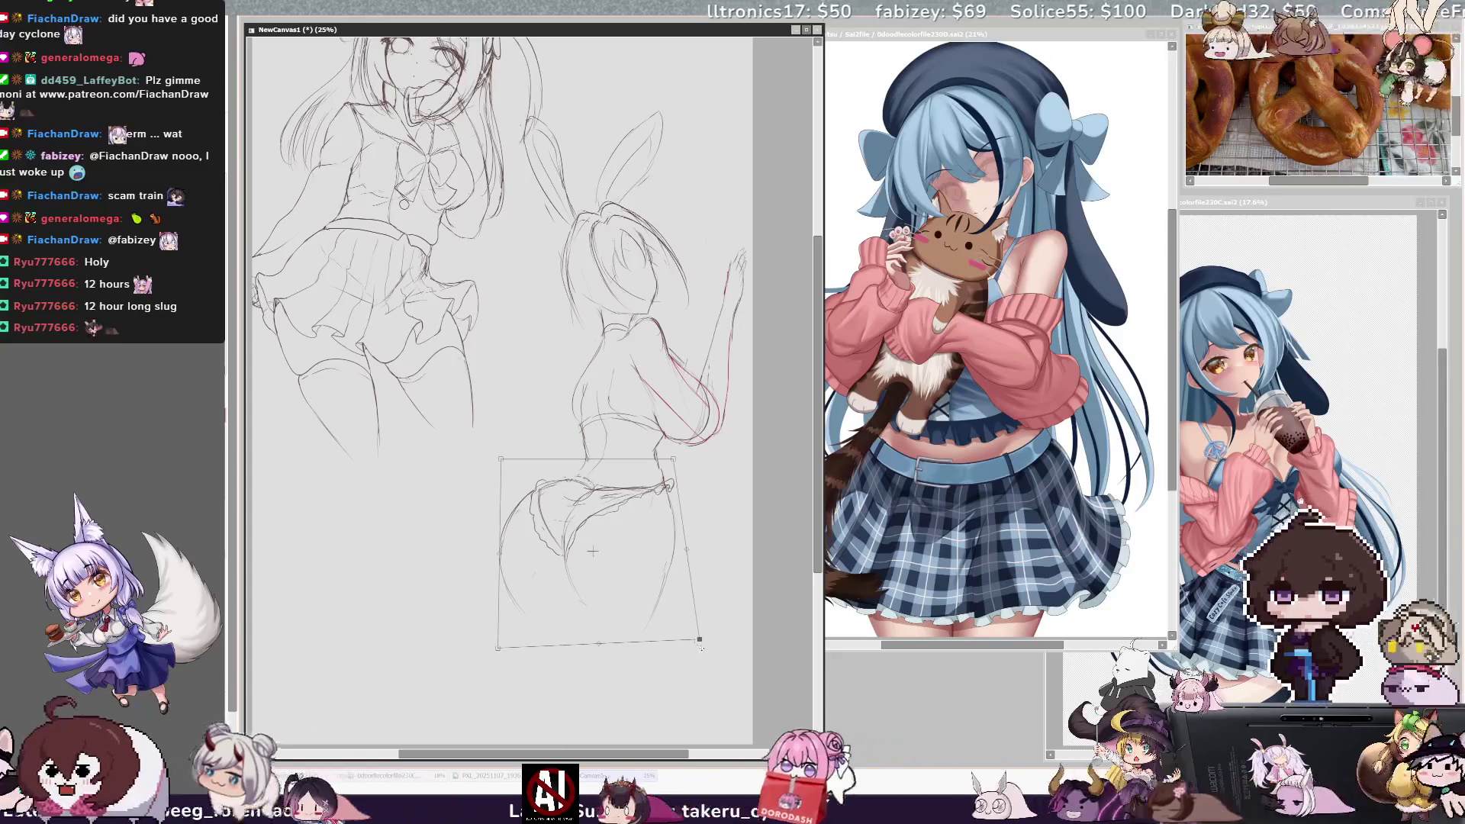
left_click_drag(660, 590, 653, 579)
left_click_drag(588, 538, 592, 550)
key("h")
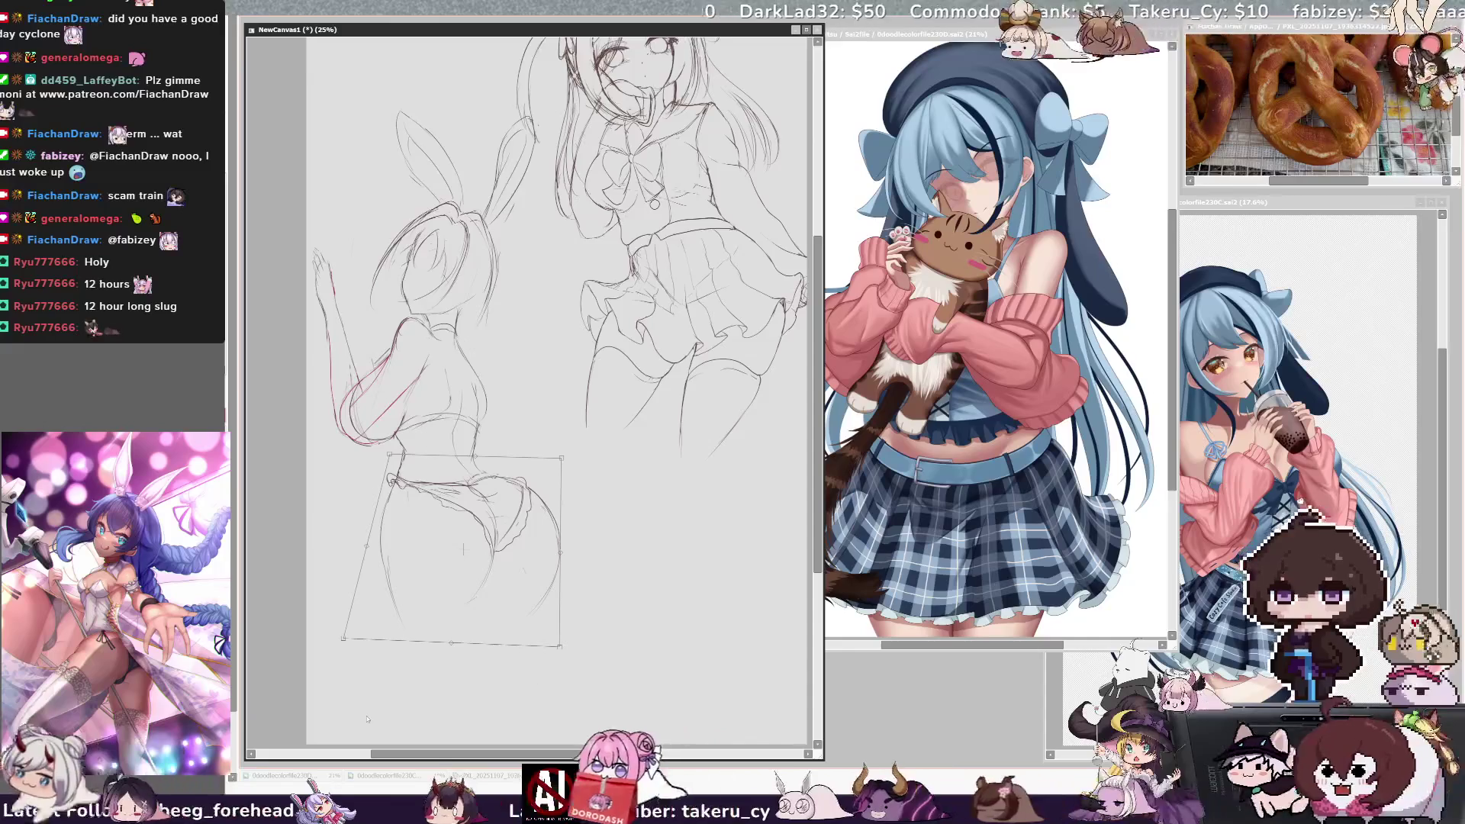
left_click_drag(518, 542, 512, 564)
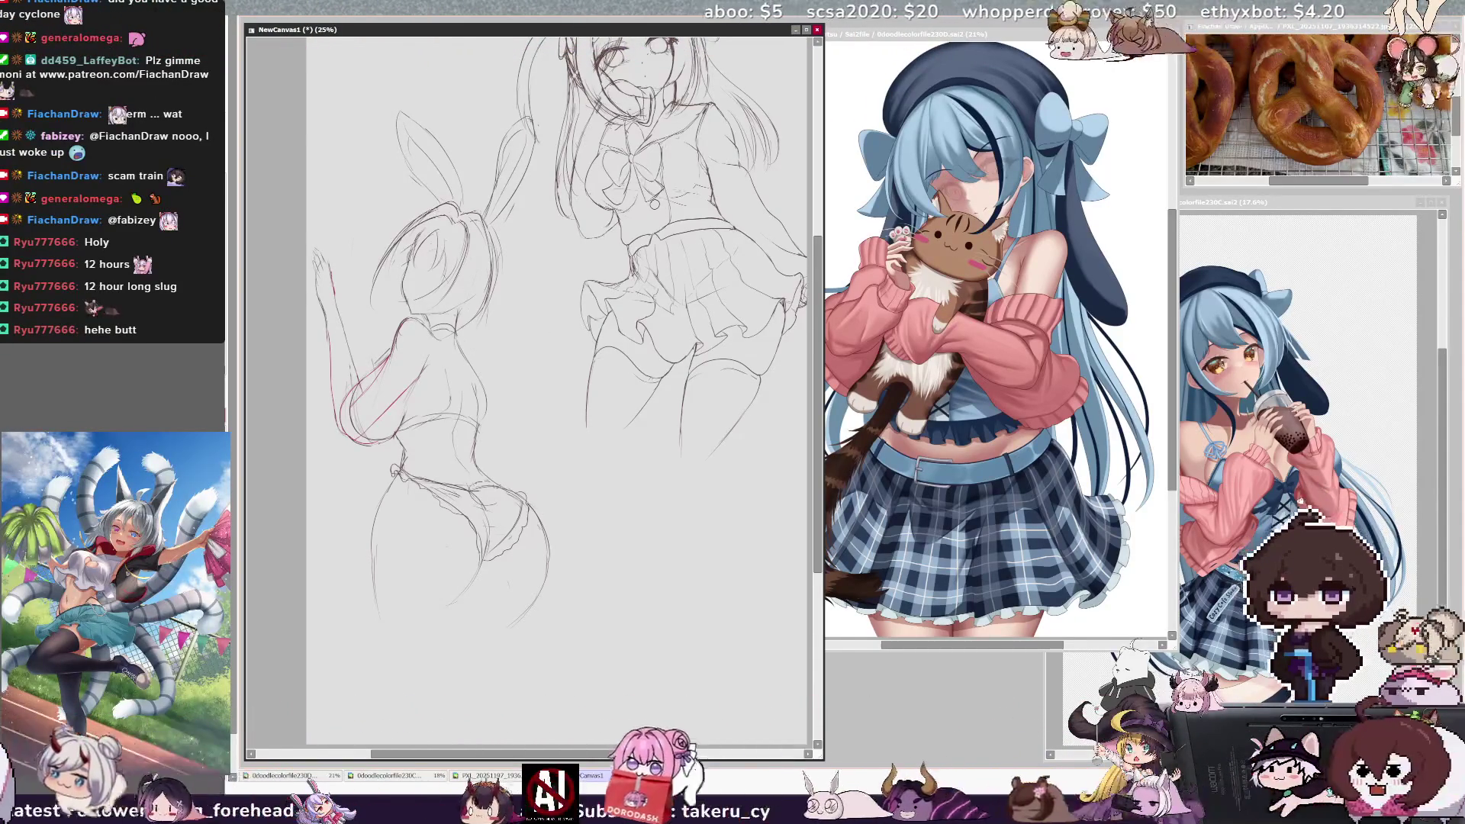
Step: On the bunny sketch layer, extend the girl's leg line down the page and add a small touch-up mark
left_click(497, 278, "ctrl+shift")
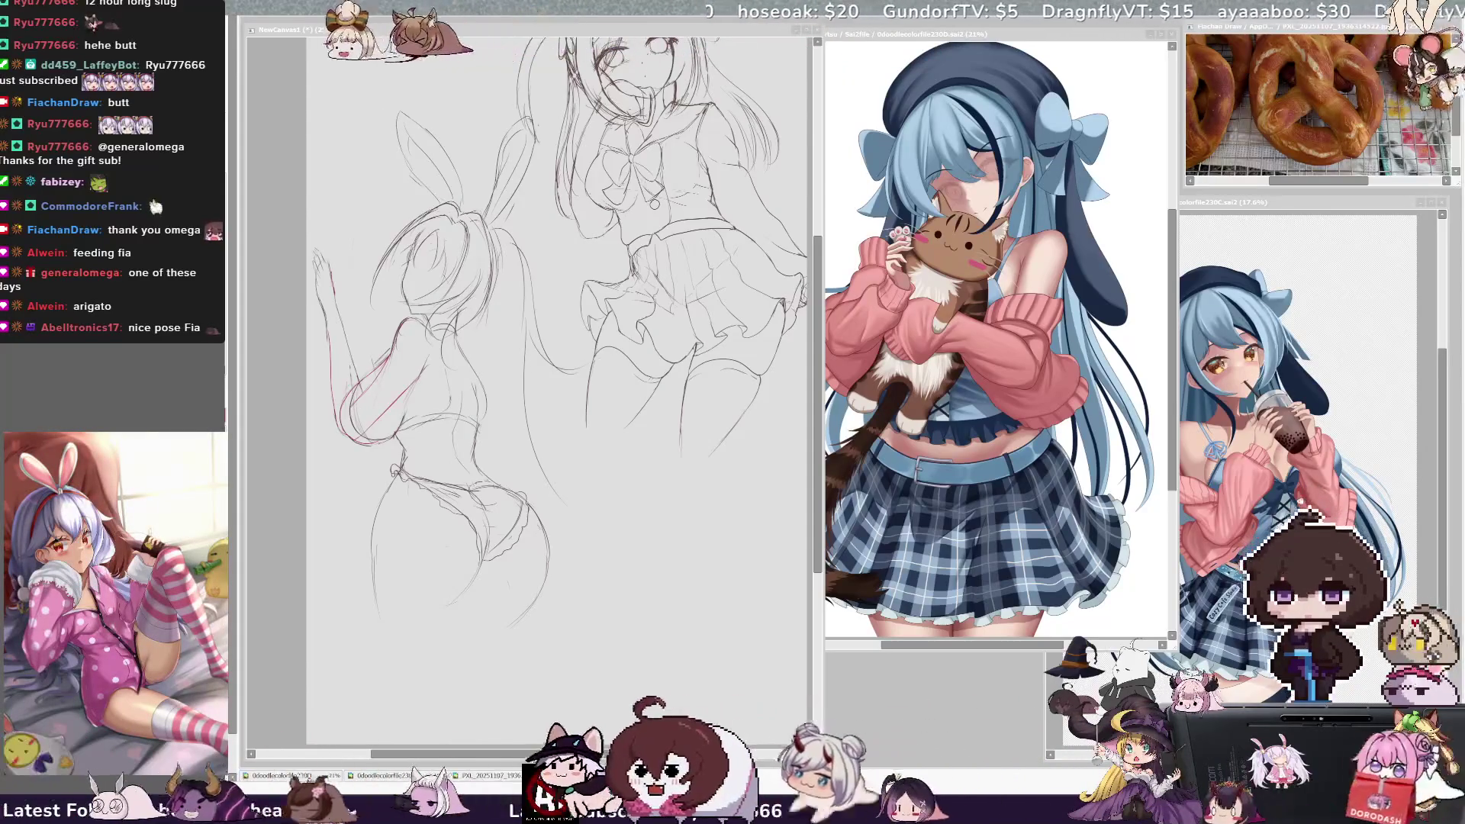
left_click(534, 381)
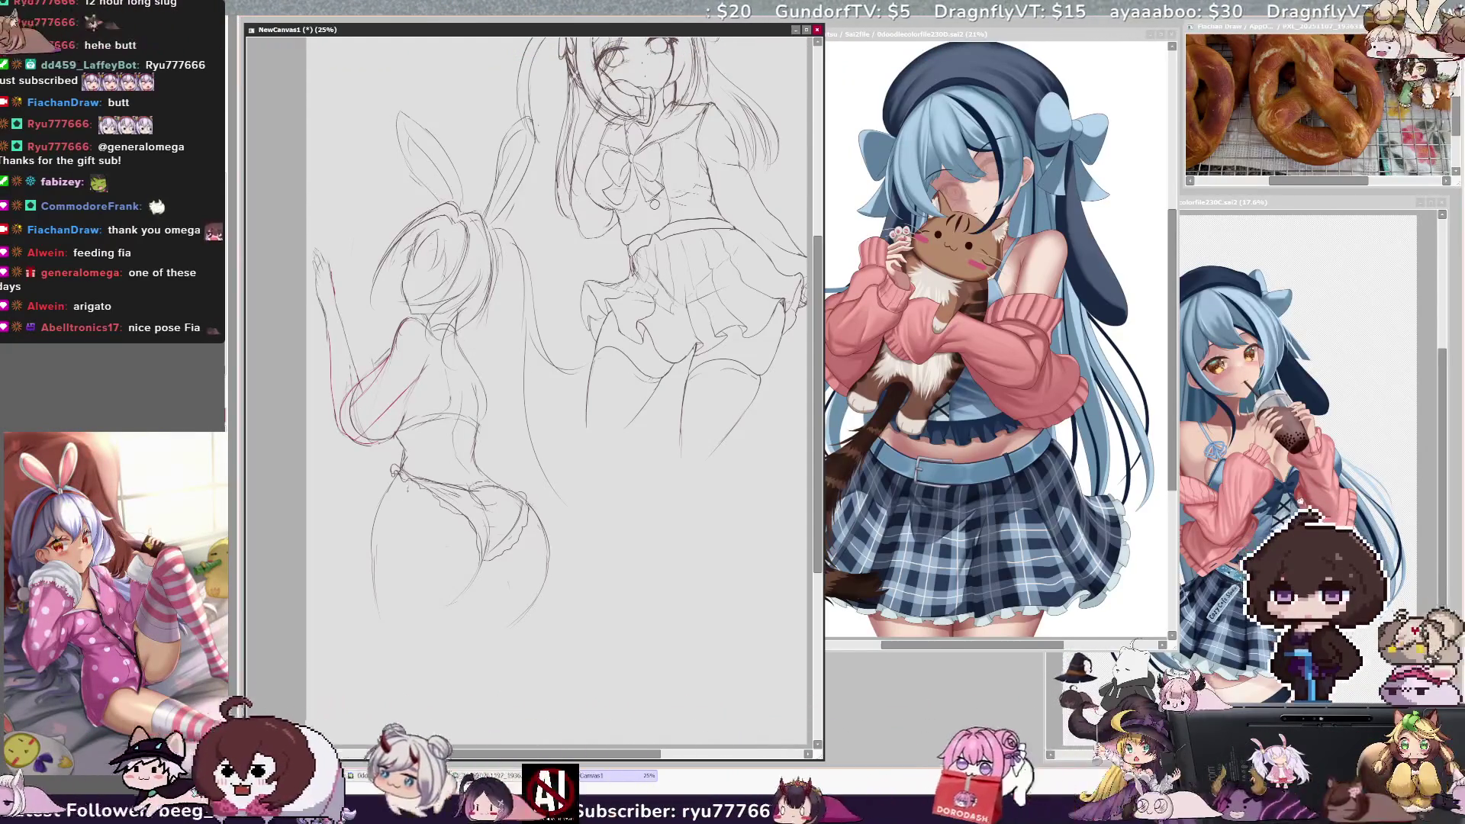
left_click_drag(372, 542, 374, 604)
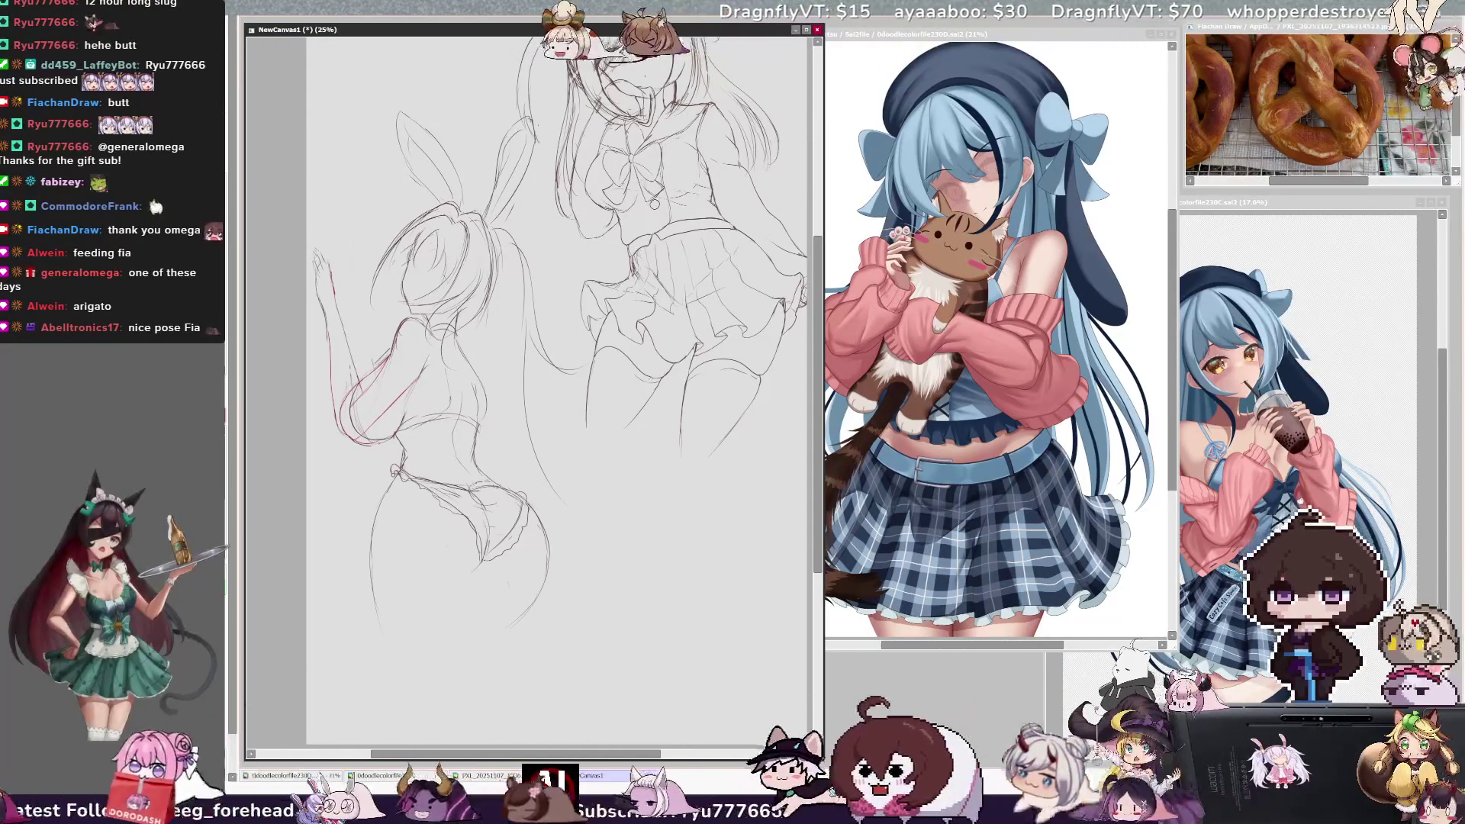
left_click_drag(446, 578, 453, 573)
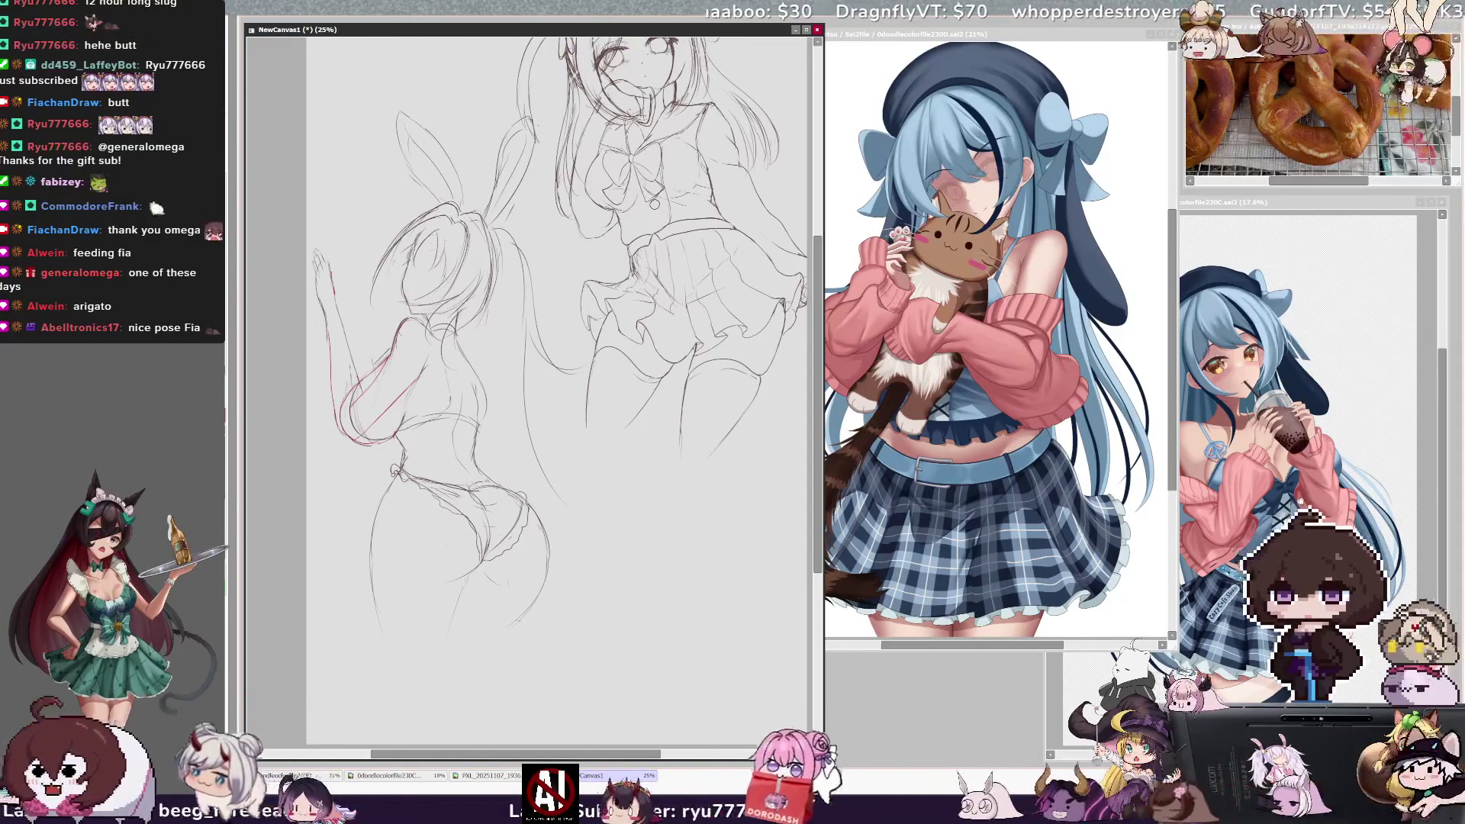
Step: Mirror the view to check the drawing, then resize the pencil for shading the bunny girl's back
key("h")
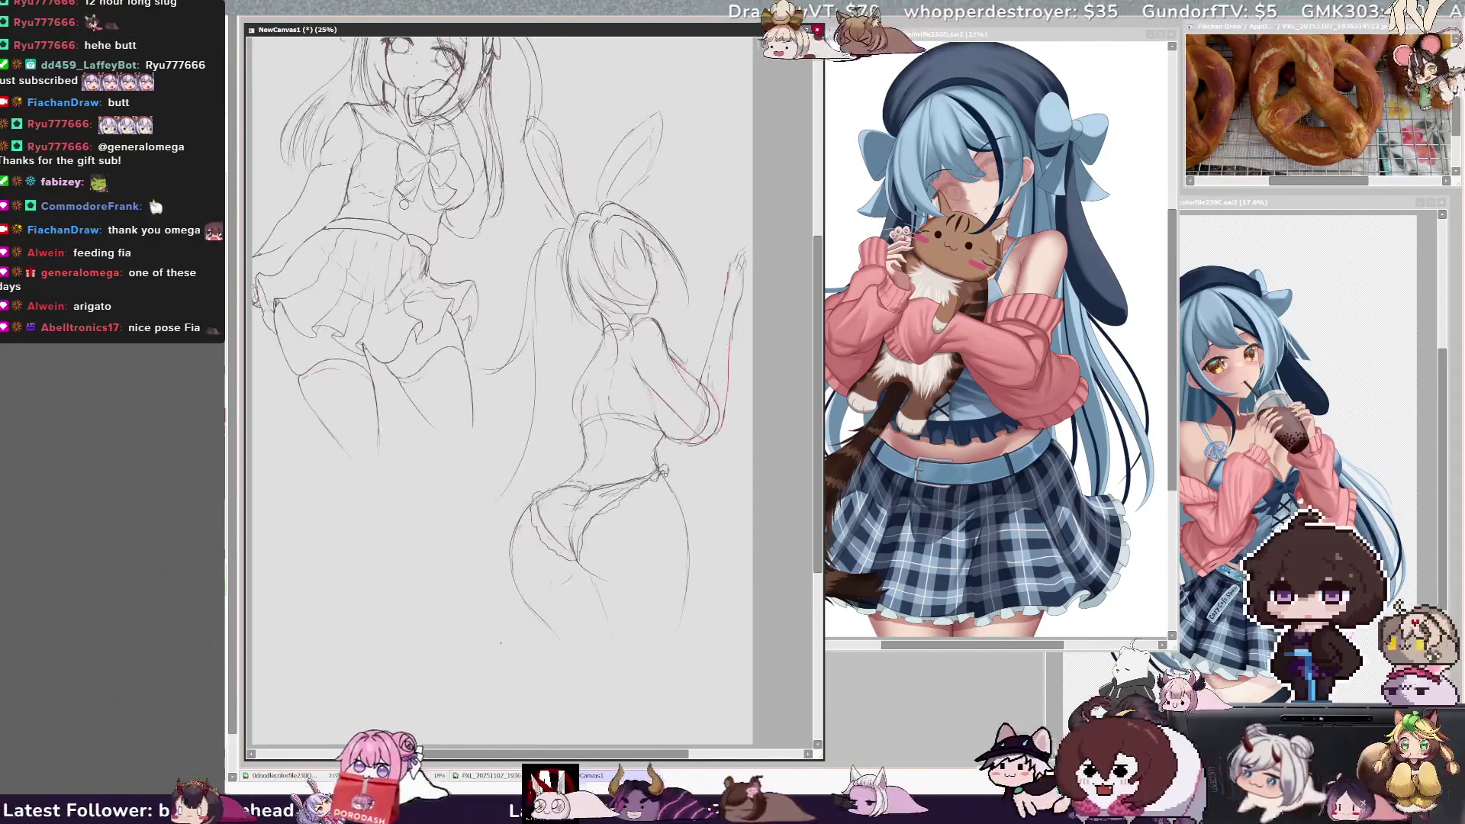
key("h")
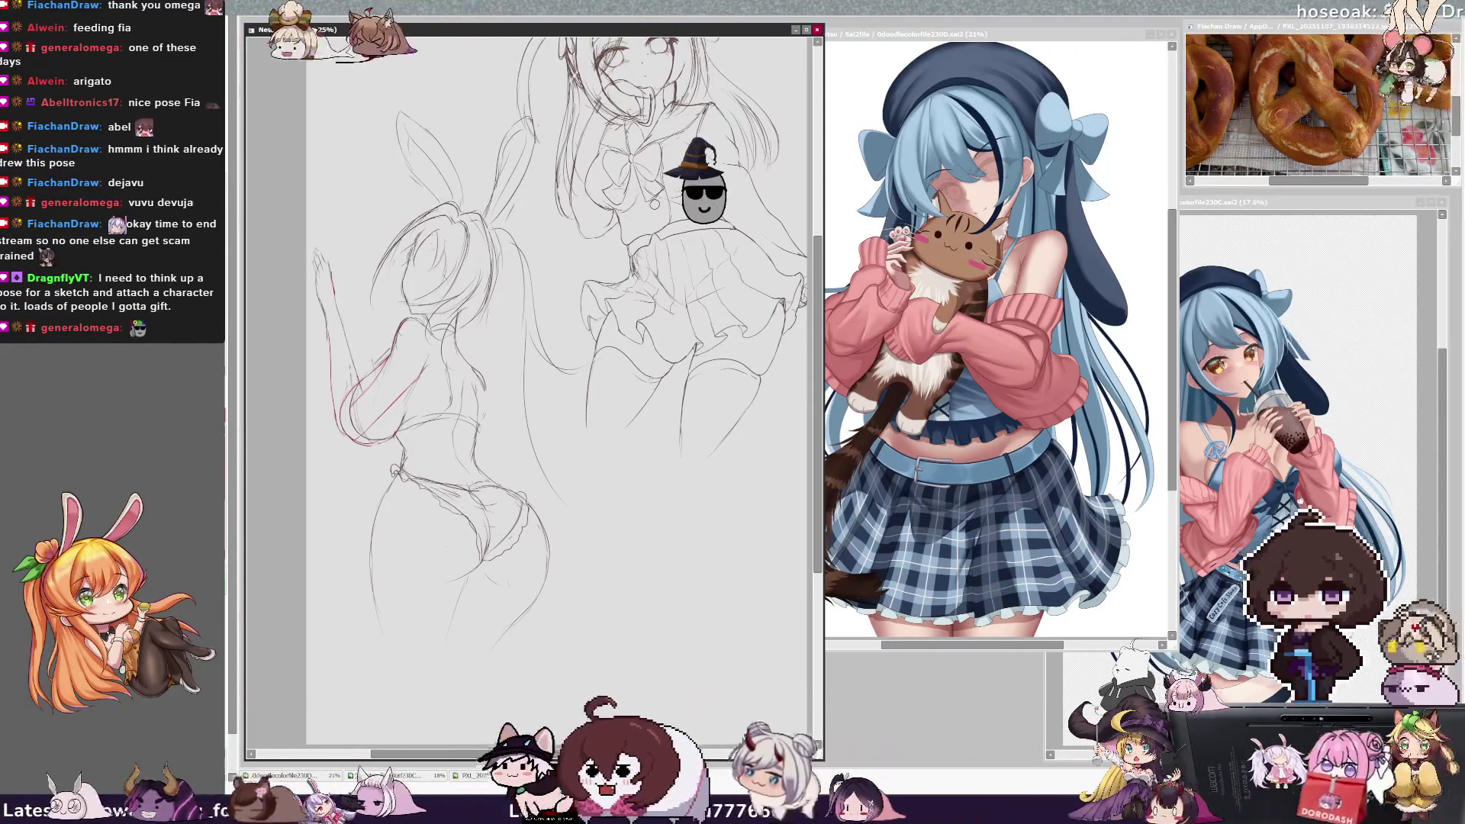
key("bracketright")
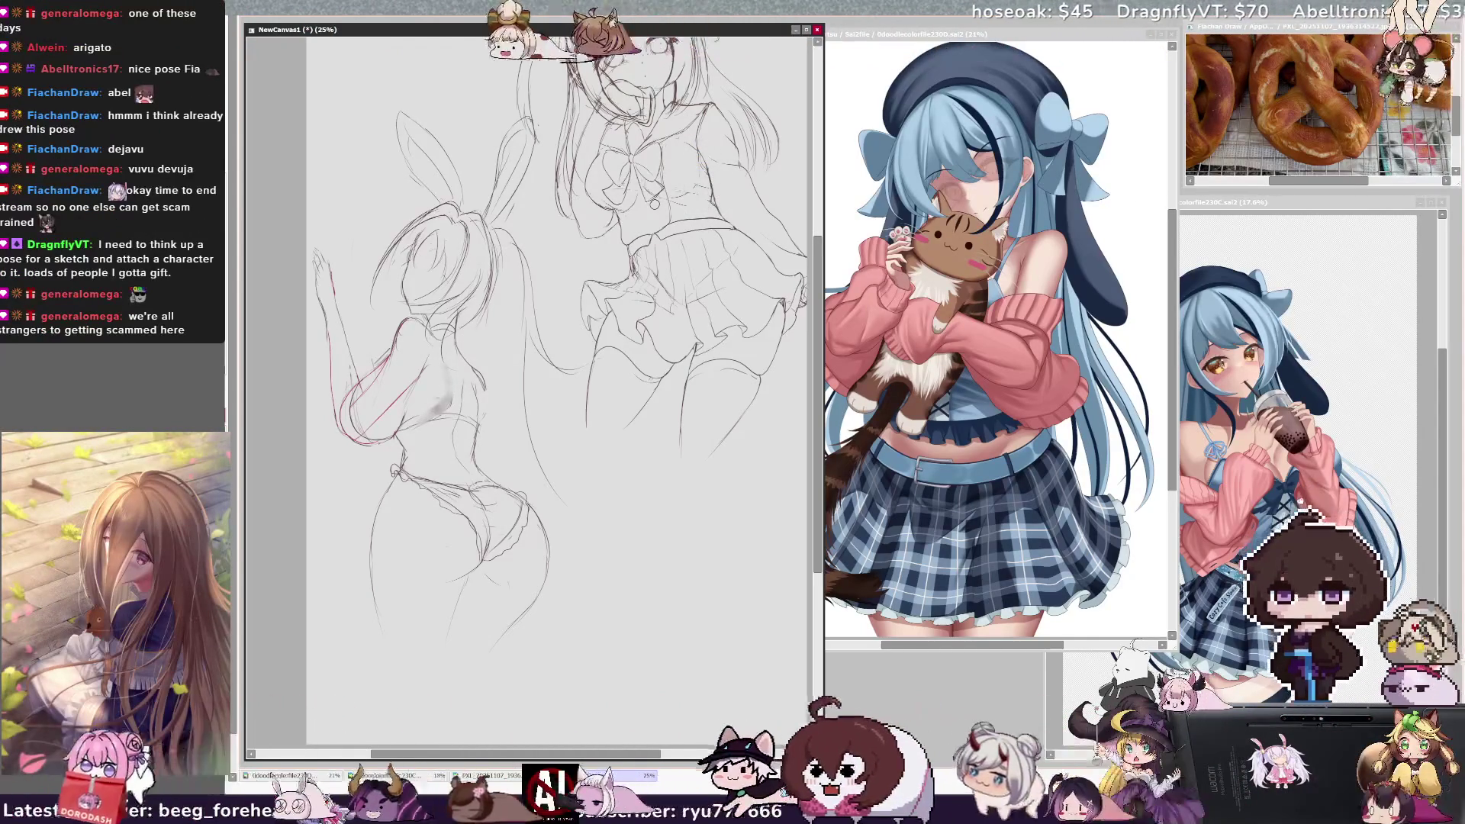
key("bracketleft")
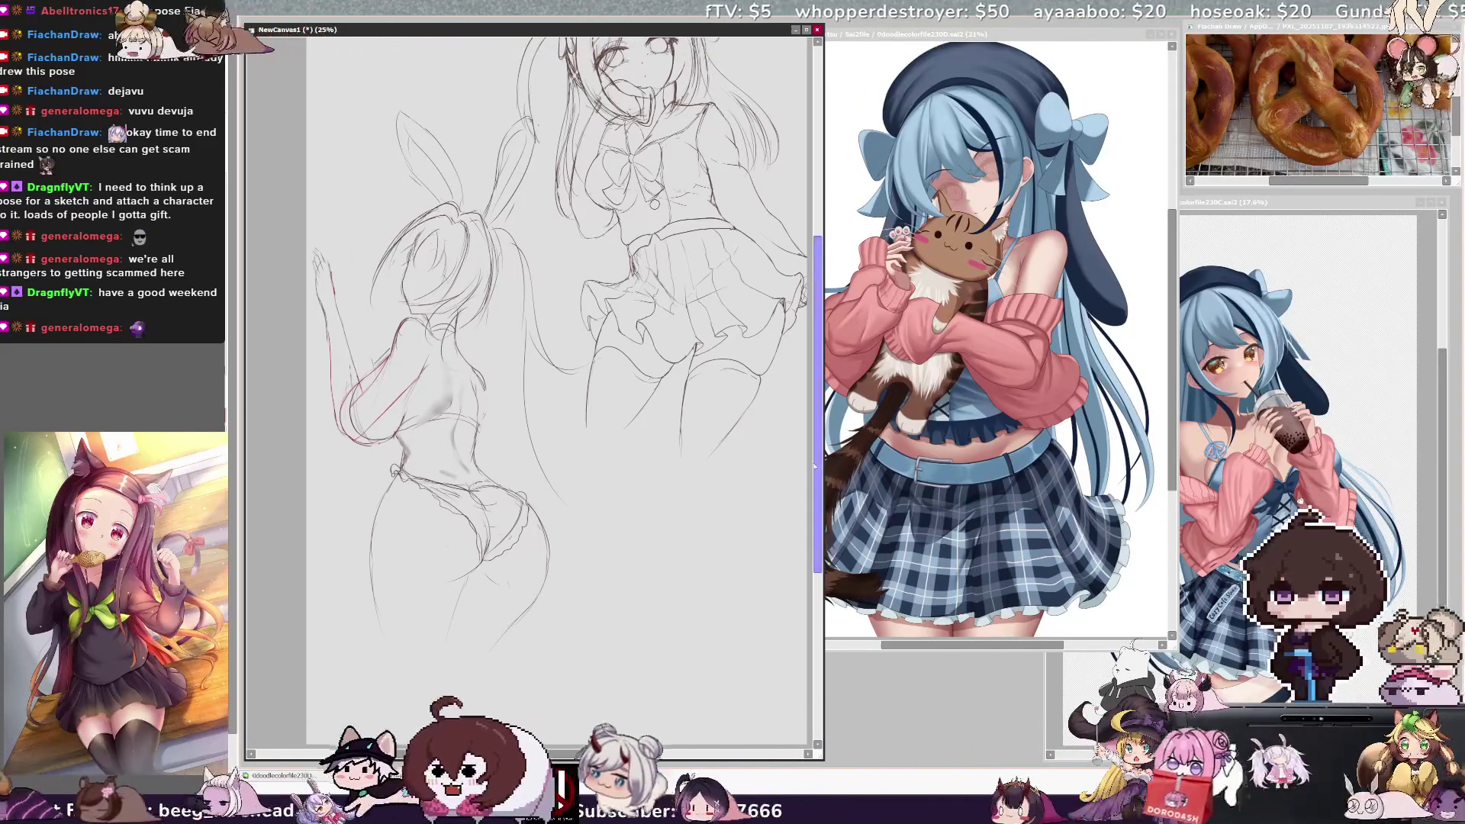
Step: Zoom out and shift the schoolgirl sketch further down the page
key("minus")
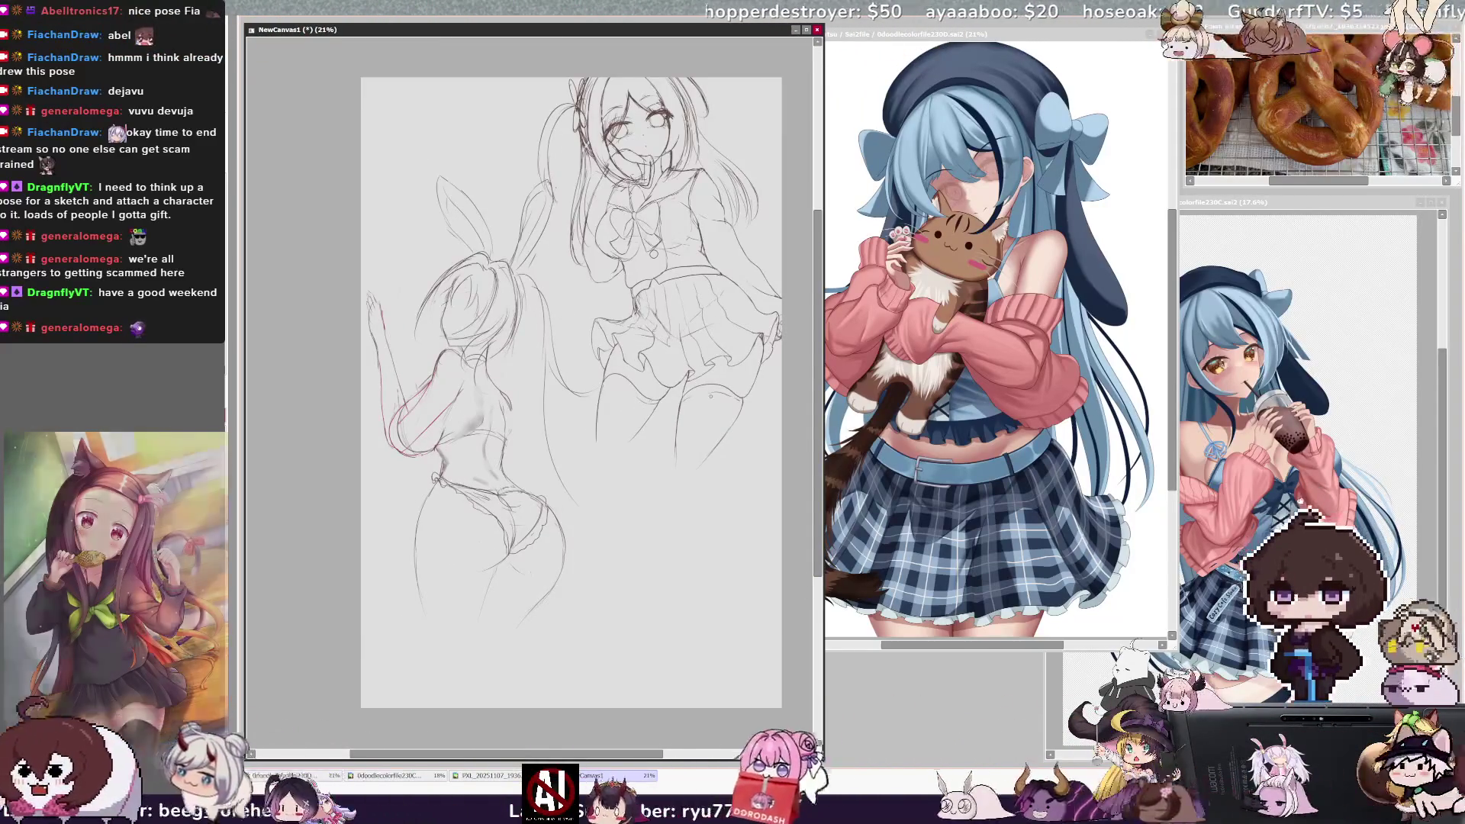
mouse_move(714, 563)
left_mouse_down()
mouse_move(683, 639)
mouse_move(684, 731)
left_mouse_up()
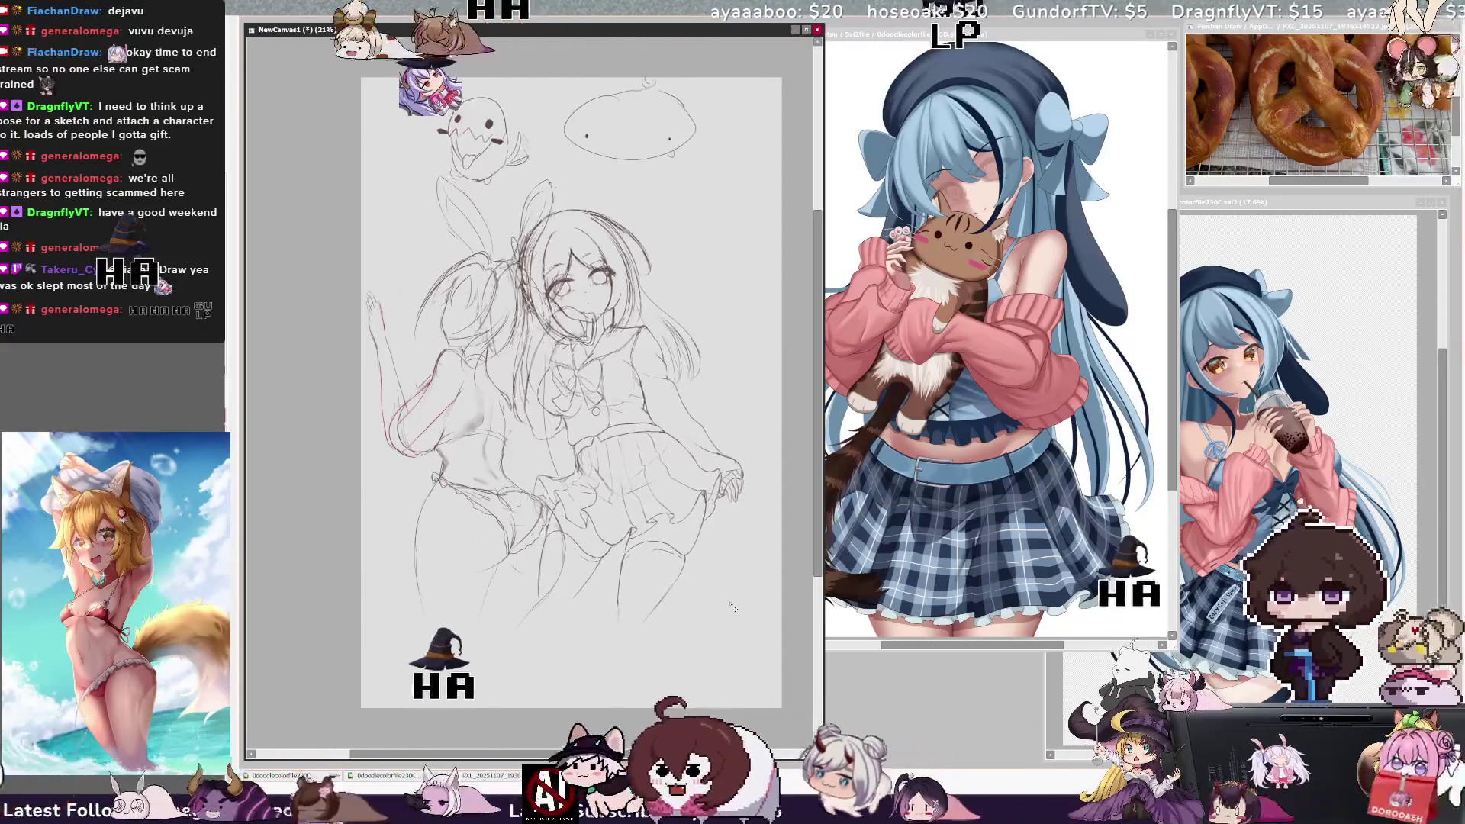
left_click_drag(758, 622, 759, 630)
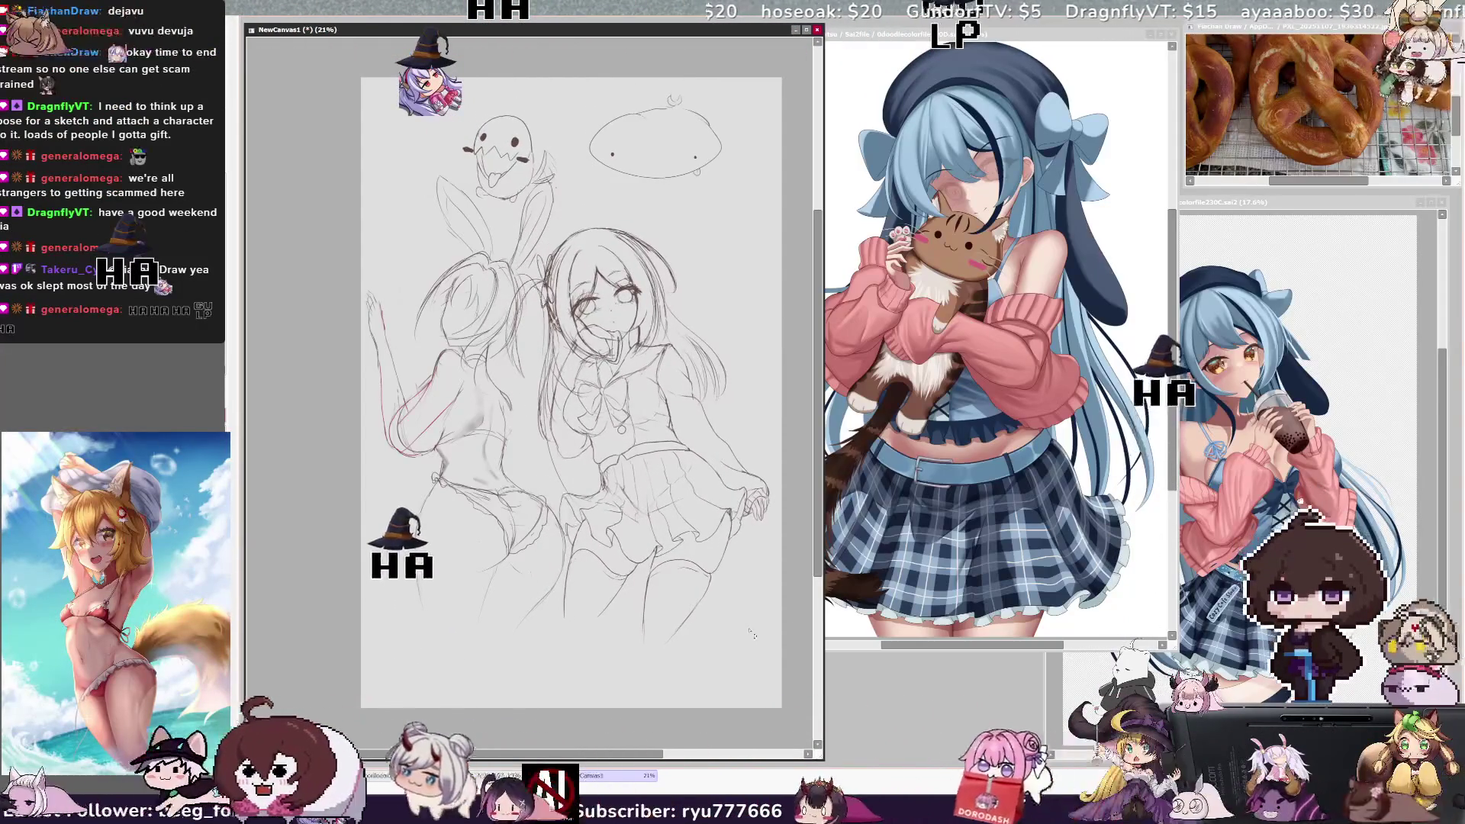
Step: Lasso the ghost doodle, shrink it slightly, place it beside the bunny girl's legs, and hide the schoolgirl sketch
scroll(551, 127, "up", 2)
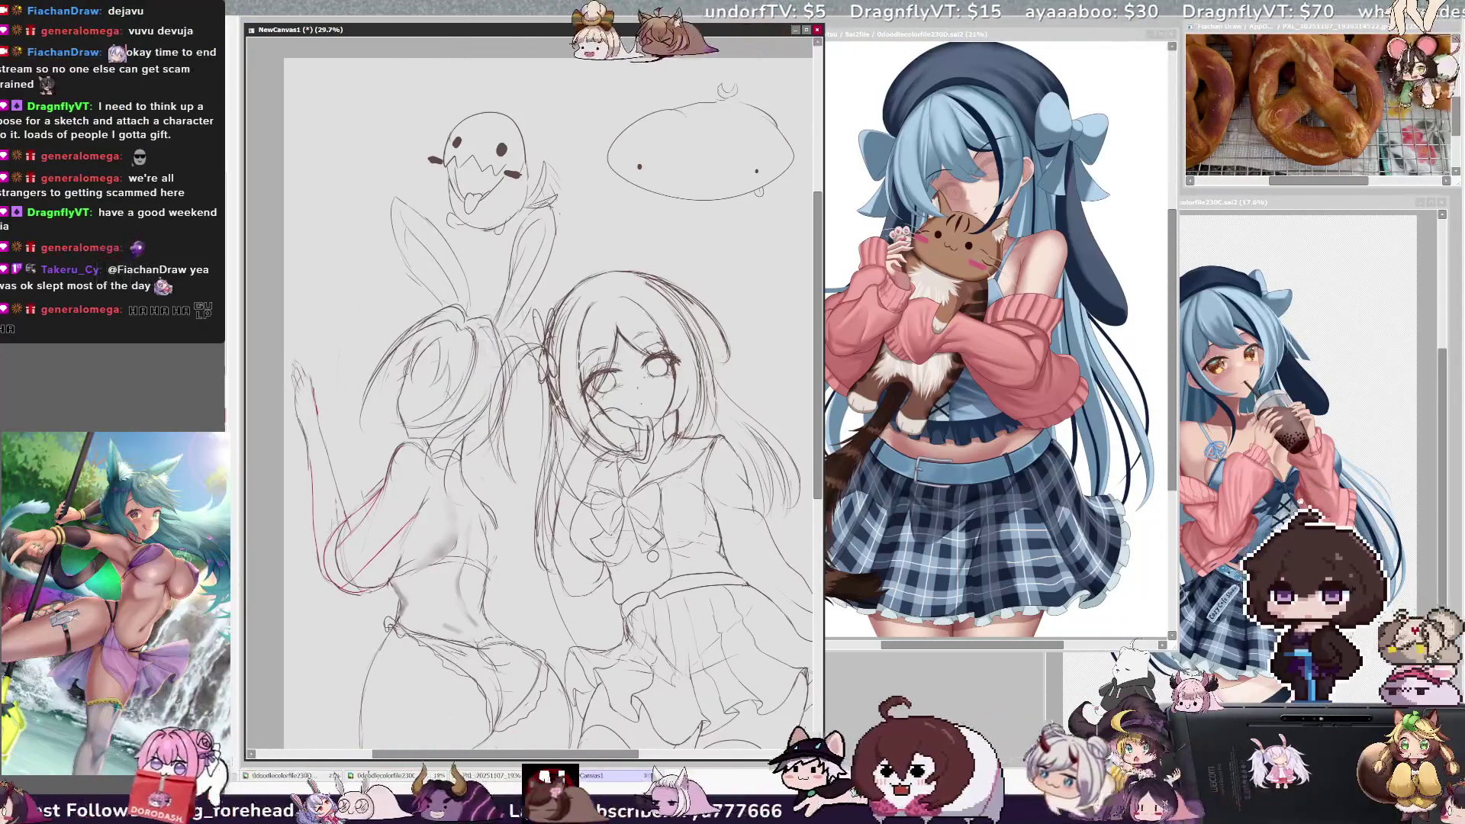
left_click_drag(587, 92, 416, 84)
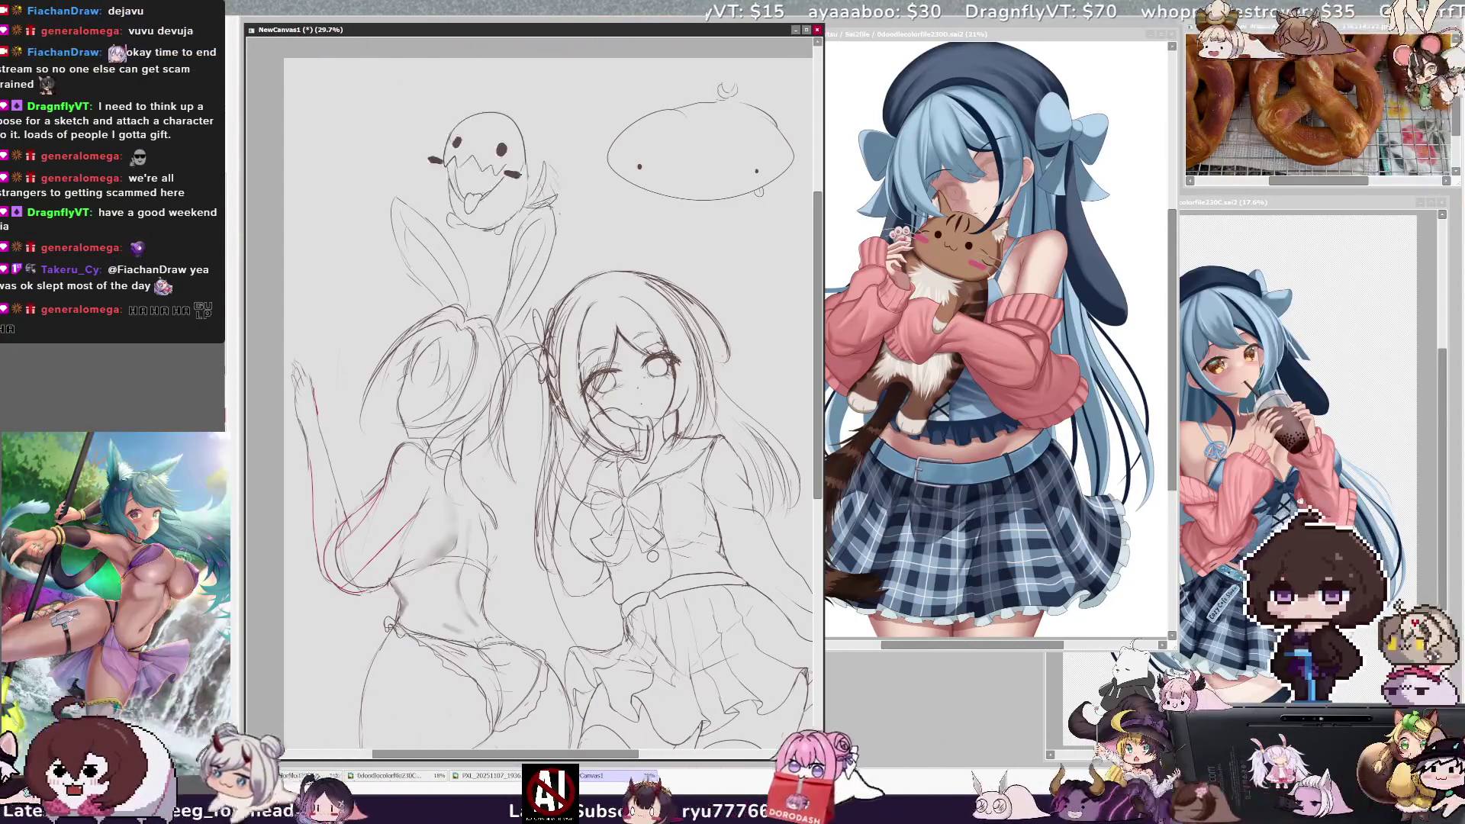
mouse_move(707, 598)
left_mouse_down()
mouse_move(625, 617)
mouse_move(755, 623)
left_mouse_up()
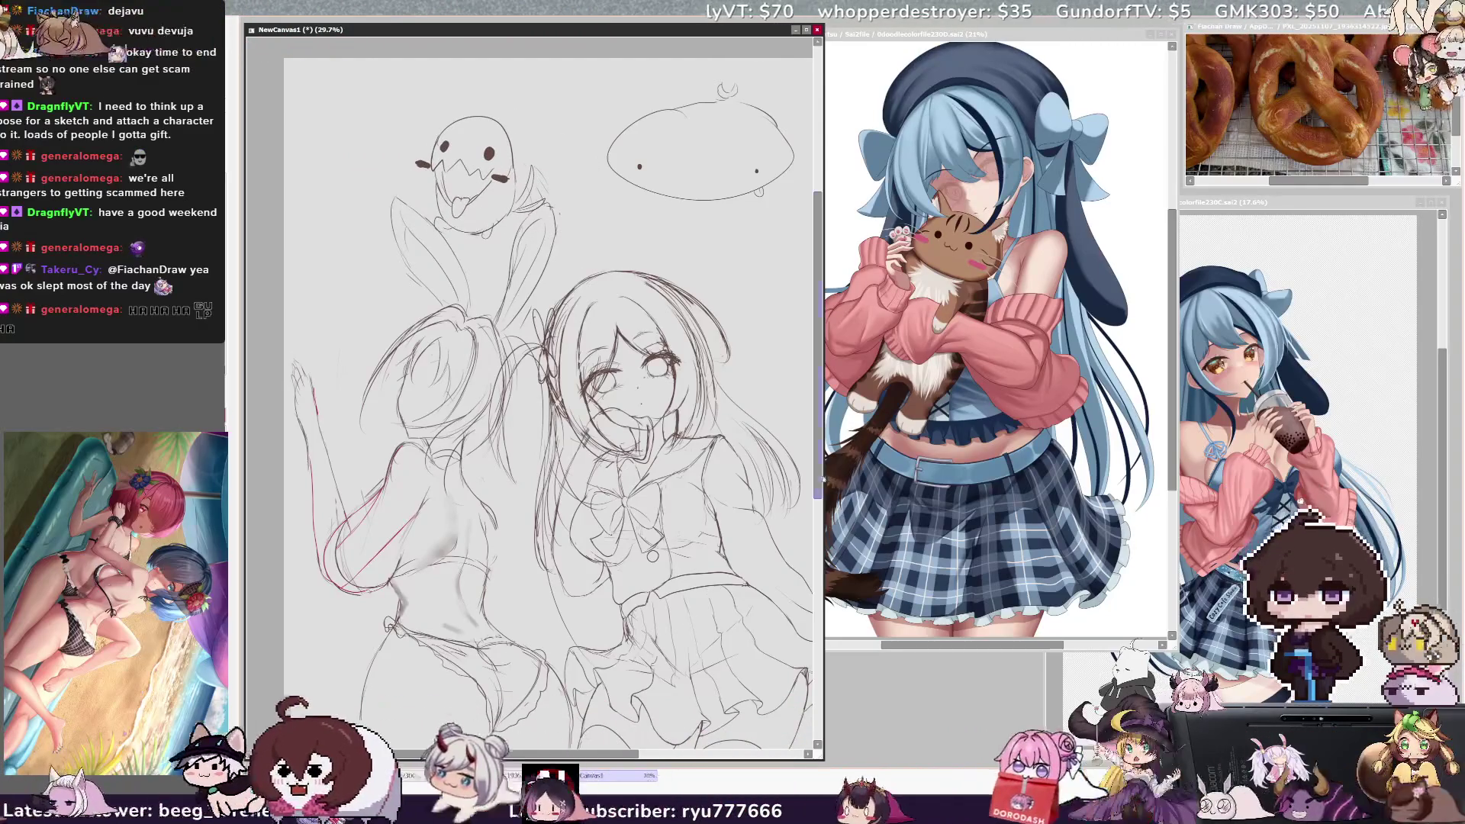
scroll(755, 622, "down", 5)
left_click_drag(727, 589, 762, 581)
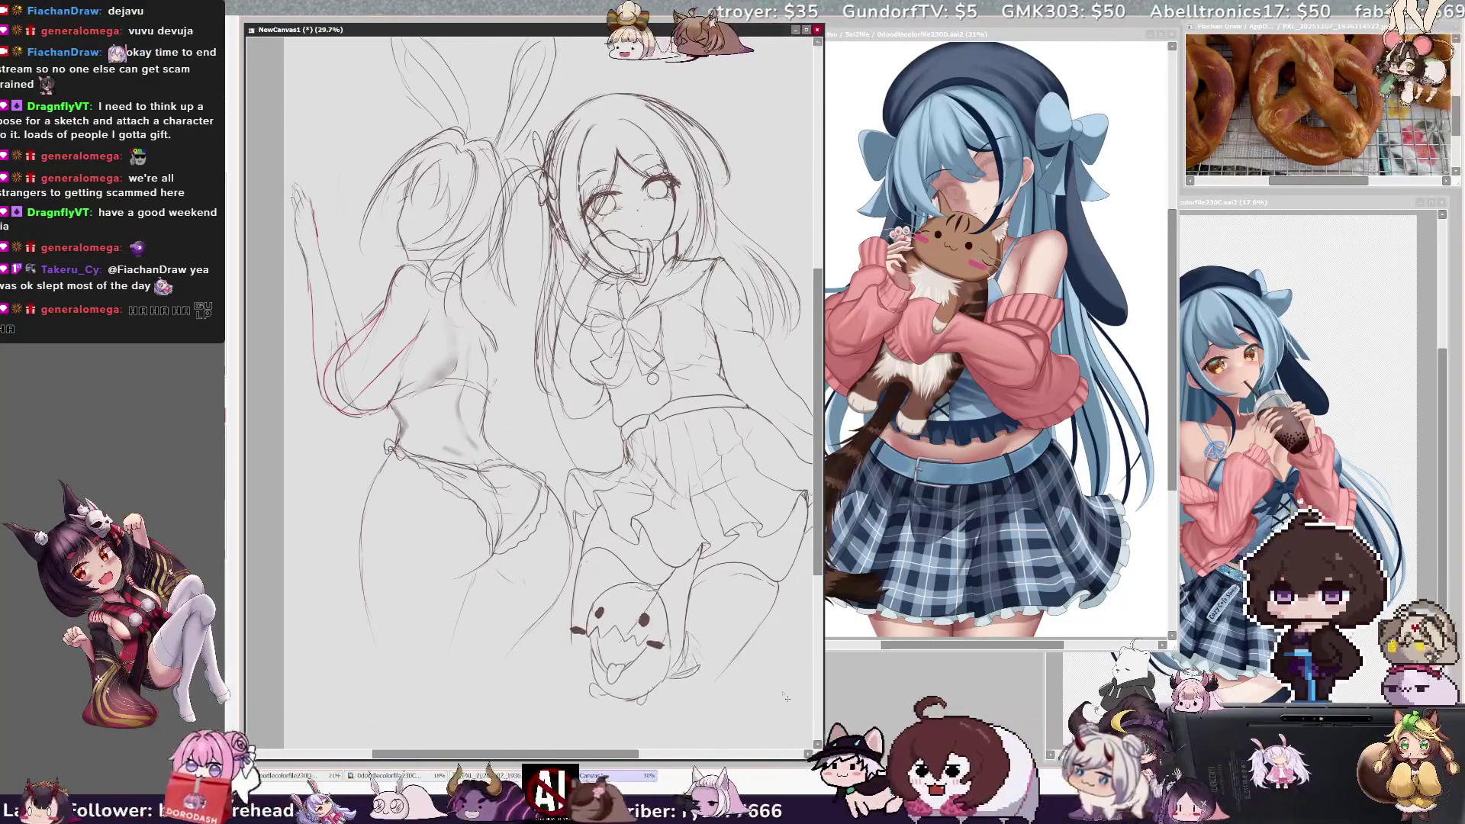
left_click_drag(785, 697, 780, 678)
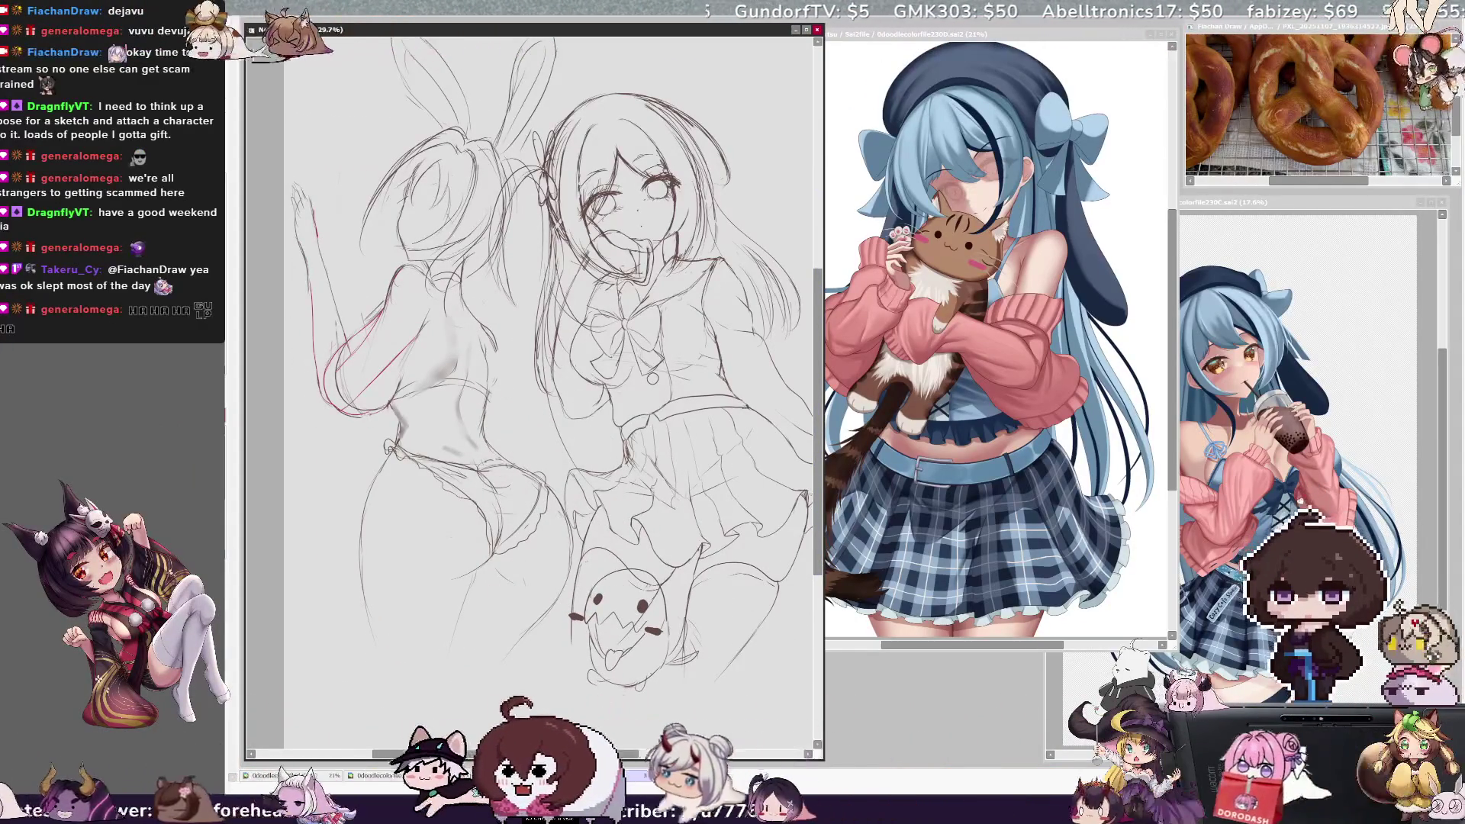
key("Delete")
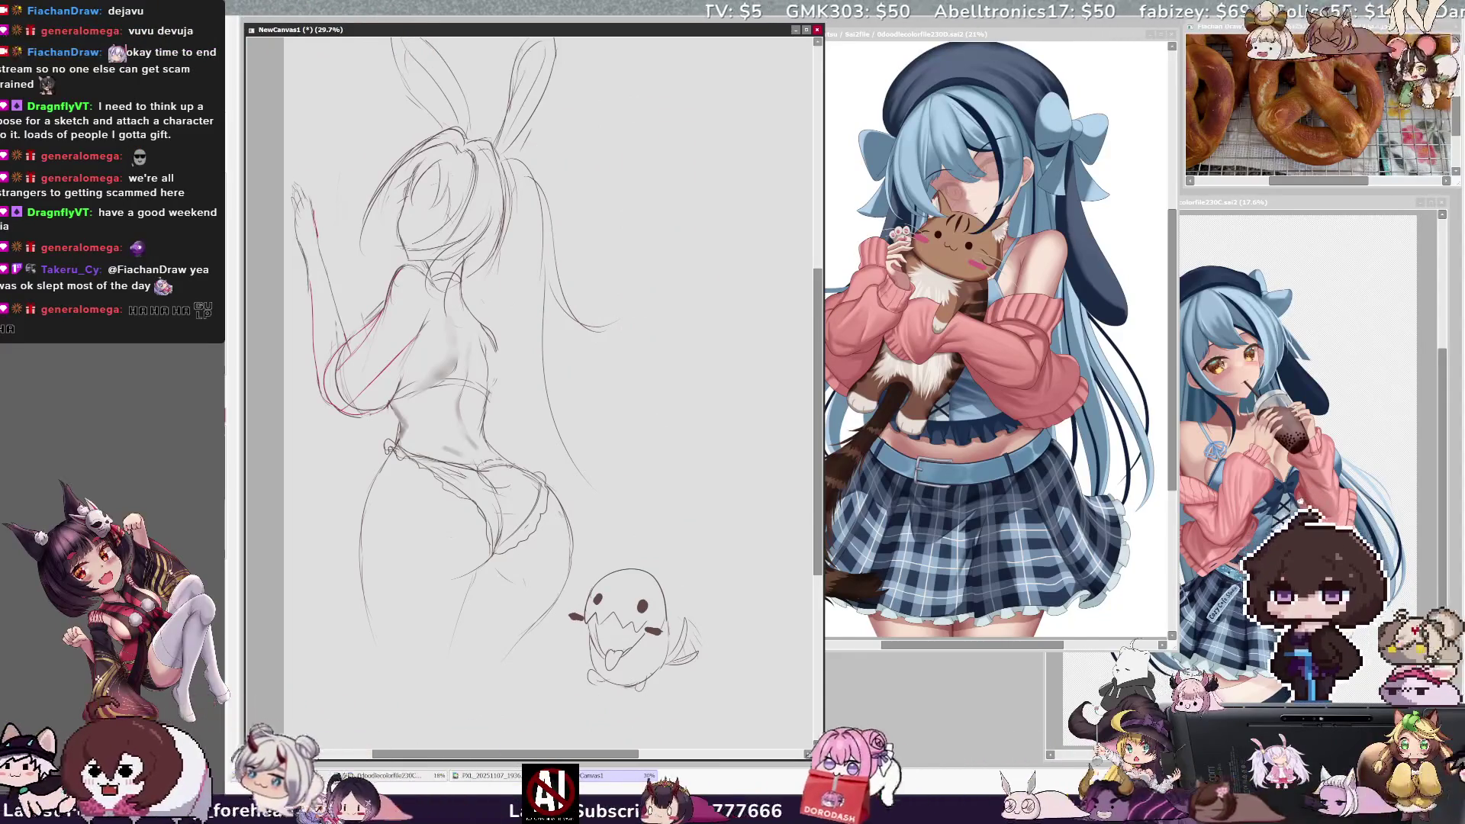
mouse_move(553, 558)
left_mouse_down()
mouse_move(789, 716)
mouse_move(761, 699)
mouse_move(761, 712)
left_mouse_up()
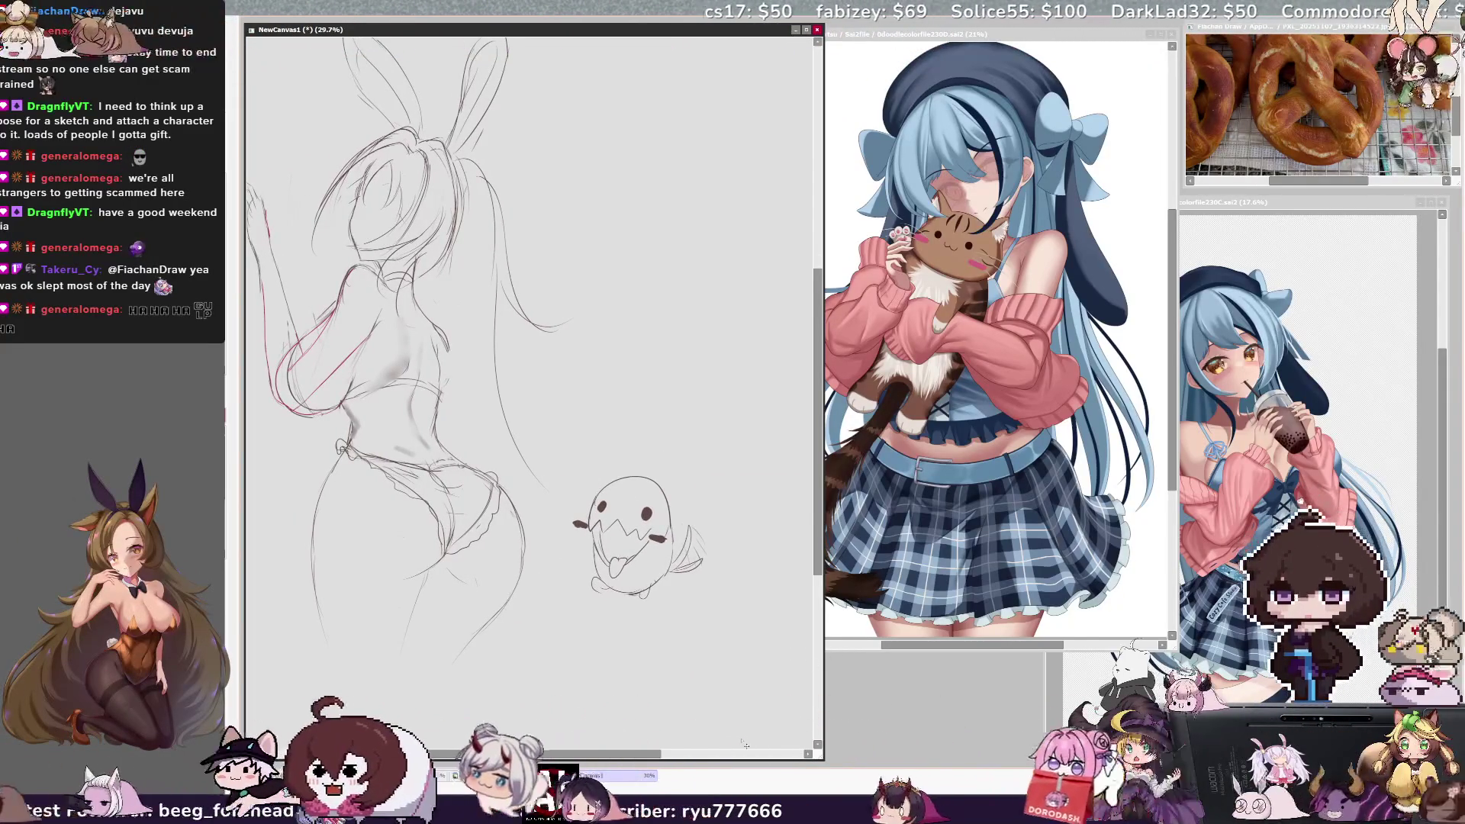